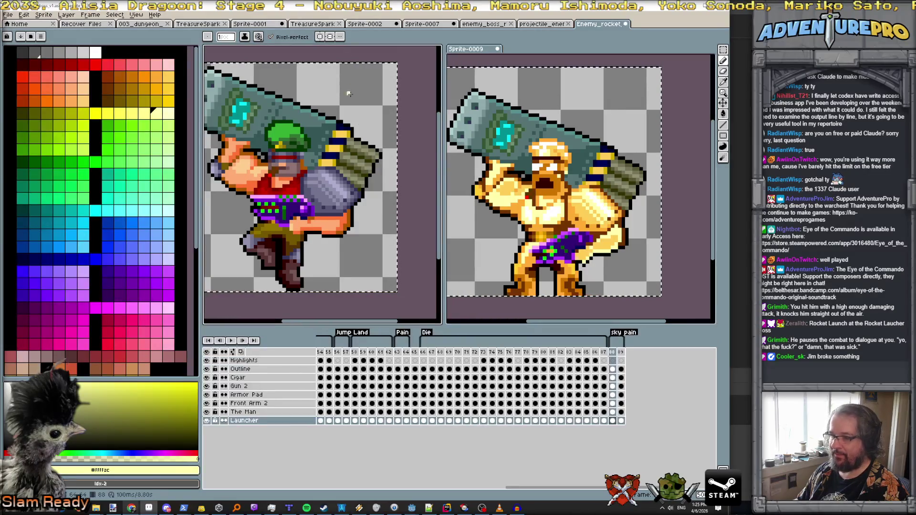
Select the Front Arm 2 cel at frame 88 and toggle the fist's visibility to compare.
{"action": "left_click", "coordinate": [612, 403]}
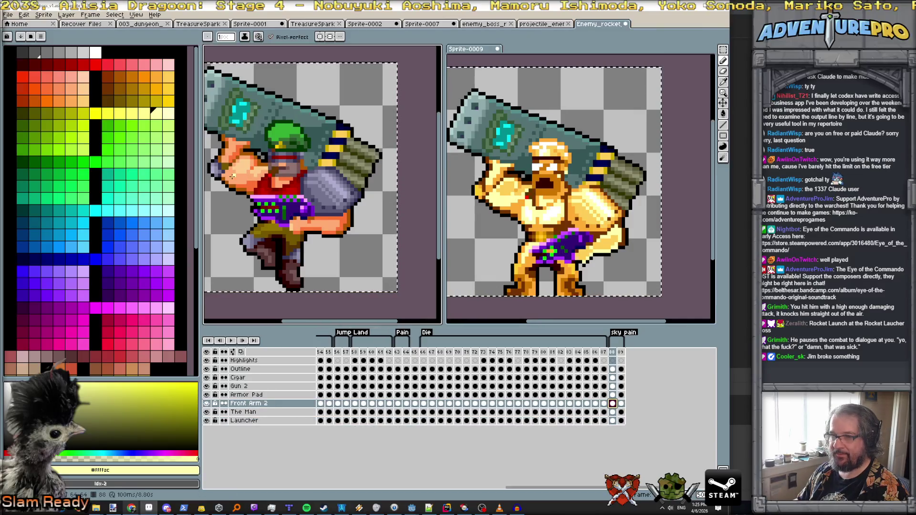
{"action": "left_click", "coordinate": [206, 403]}
{"action": "left_click", "coordinate": [207, 404]}
{"action": "double_click", "coordinate": [207, 404]}
{"action": "double_click", "coordinate": [208, 403]}
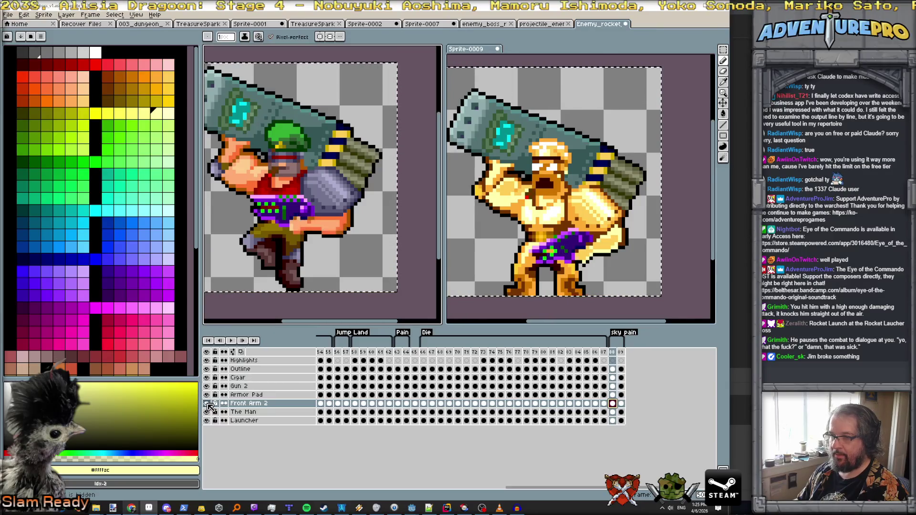
Fill the fist's bottom strip with light yellow and its top with lighter peach.
{"action": "key", "text": "g"}
{"action": "left_click", "coordinate": [326, 233]}
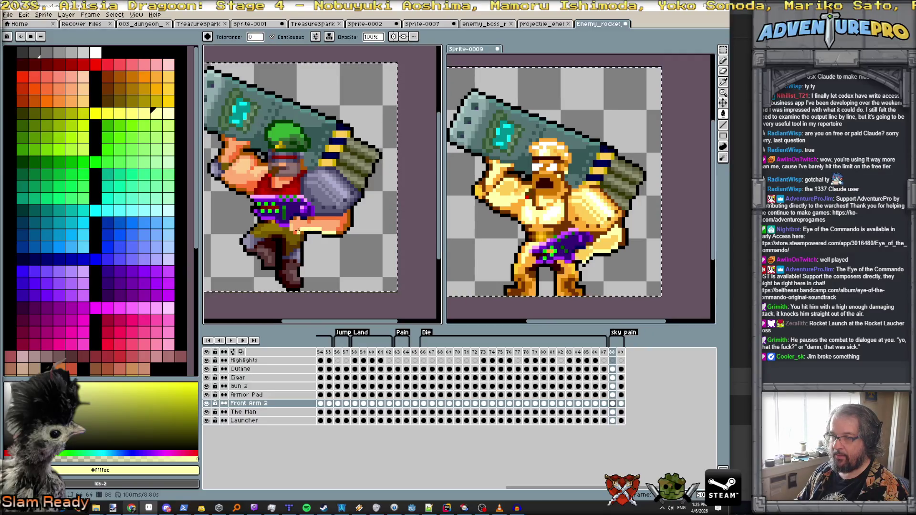
{"action": "left_click", "coordinate": [337, 218]}
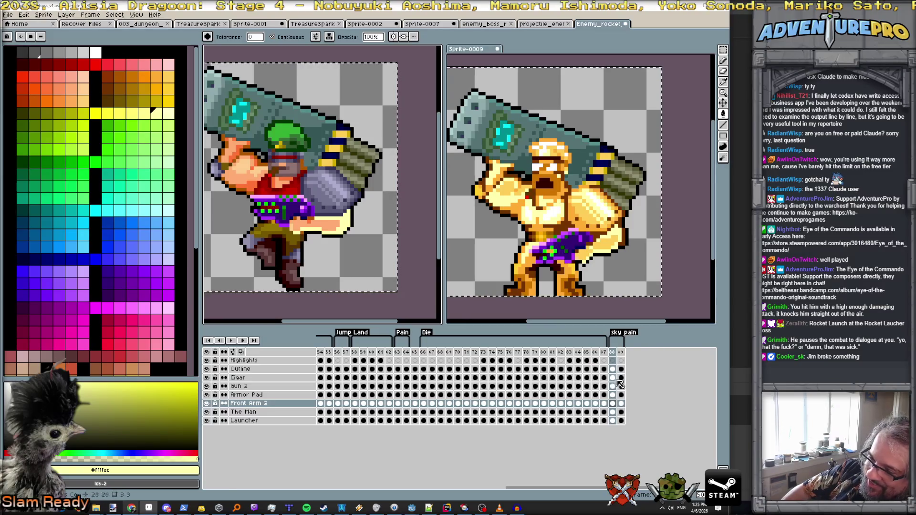
{"action": "left_click", "coordinate": [206, 411]}
{"action": "left_click", "coordinate": [206, 412]}
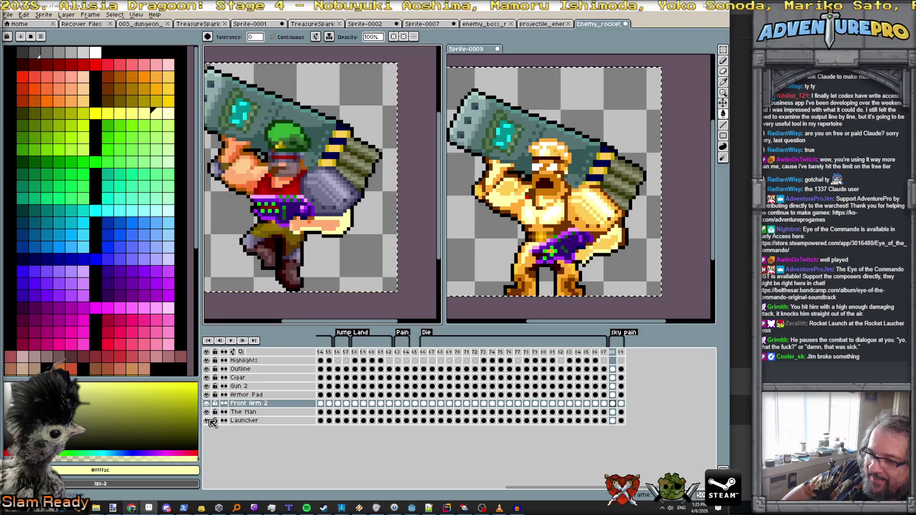
{"action": "left_click", "coordinate": [207, 372]}
{"action": "left_click", "coordinate": [207, 371]}
{"action": "left_click", "coordinate": [207, 371]}
{"action": "left_click", "coordinate": [207, 371]}
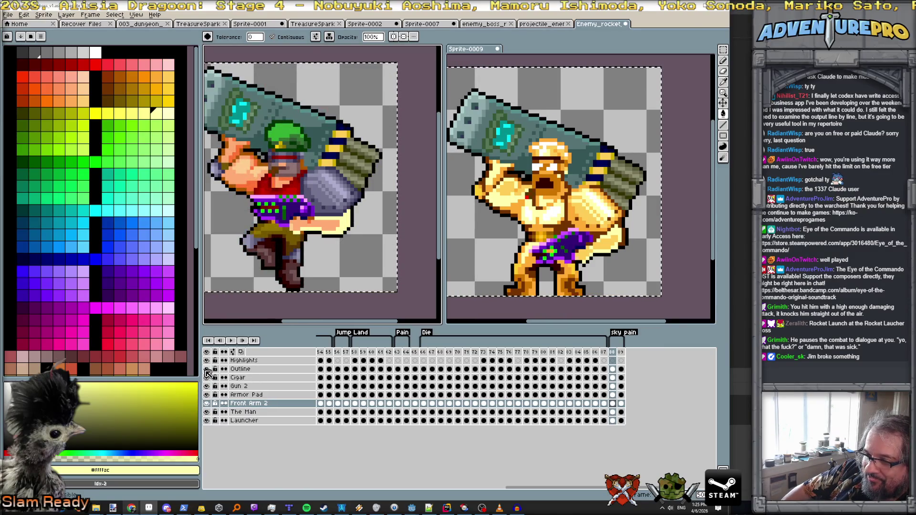
{"action": "left_click", "coordinate": [613, 370]}
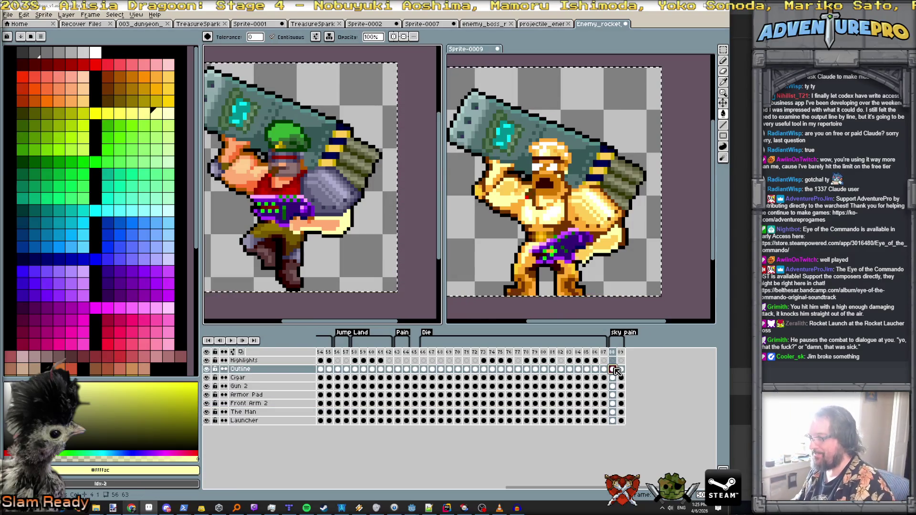
{"action": "left_click", "coordinate": [621, 369]}
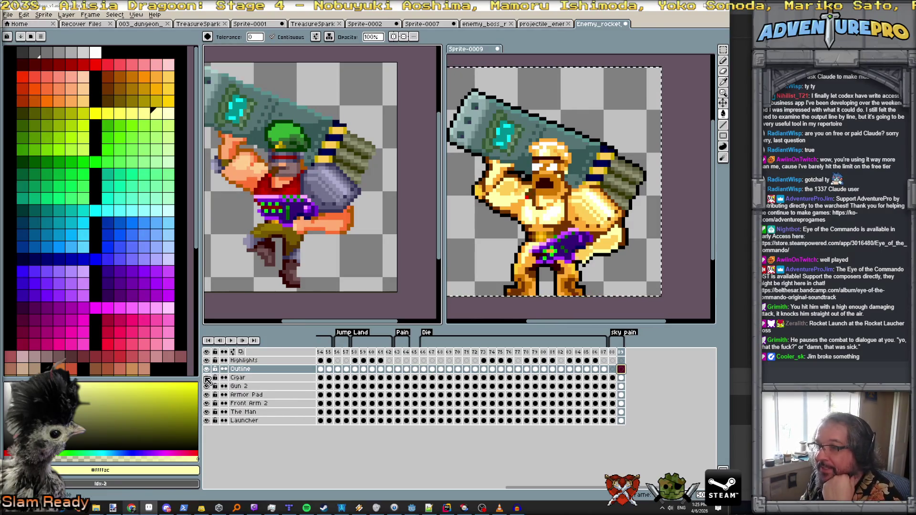
{"action": "left_click", "coordinate": [612, 412]}
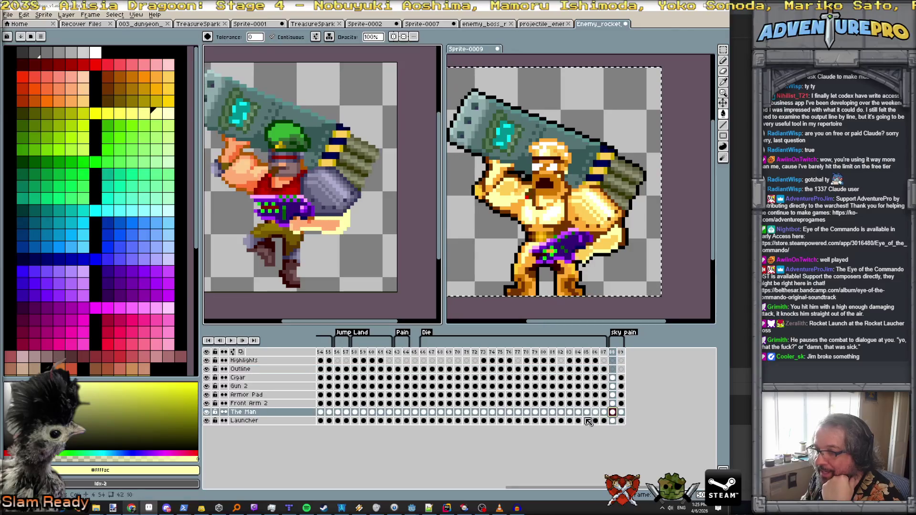
{"action": "left_click", "coordinate": [208, 411]}
{"action": "left_click", "coordinate": [208, 412]}
{"action": "left_click", "coordinate": [208, 403]}
{"action": "left_click", "coordinate": [207, 403]}
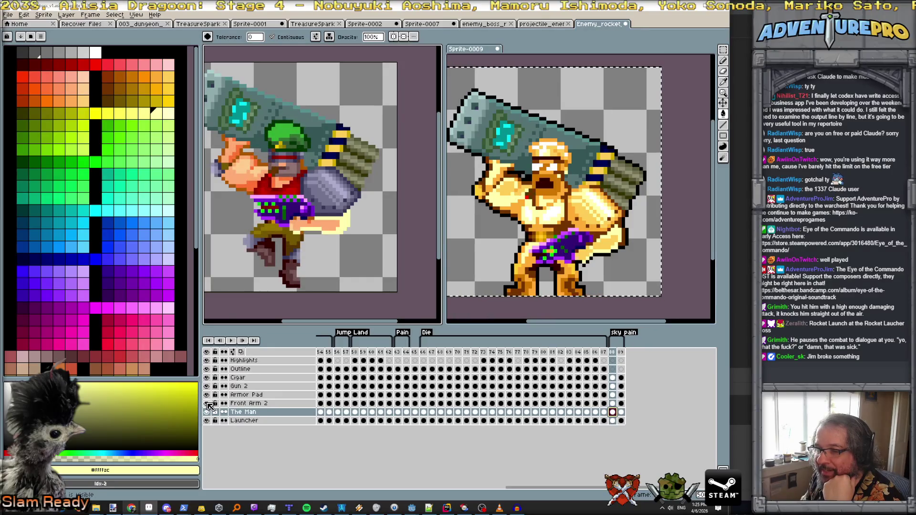
{"action": "left_click", "coordinate": [207, 386]}
{"action": "left_click", "coordinate": [207, 386]}
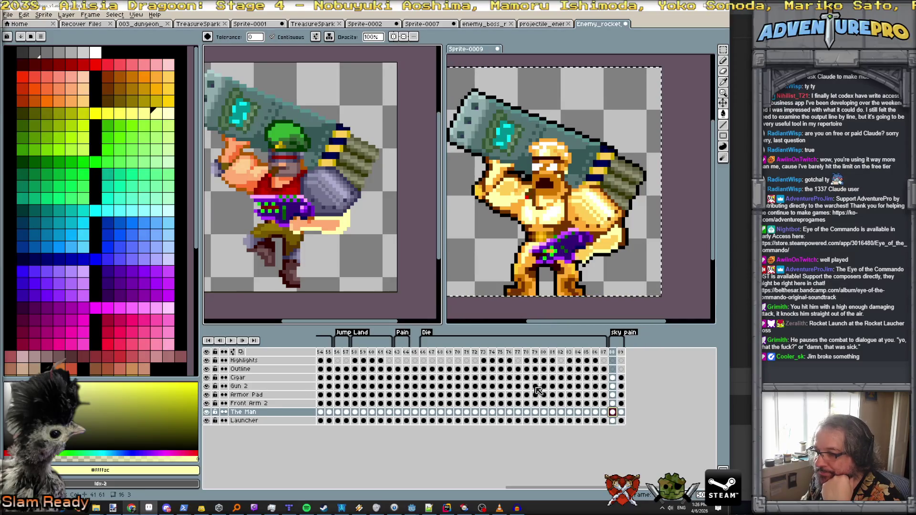
{"action": "left_click", "coordinate": [612, 395]}
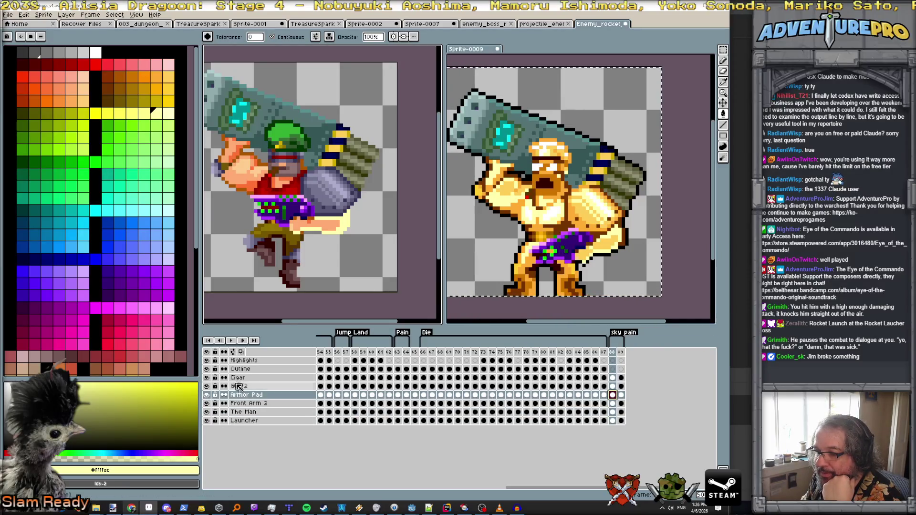
{"action": "left_click", "coordinate": [612, 387]}
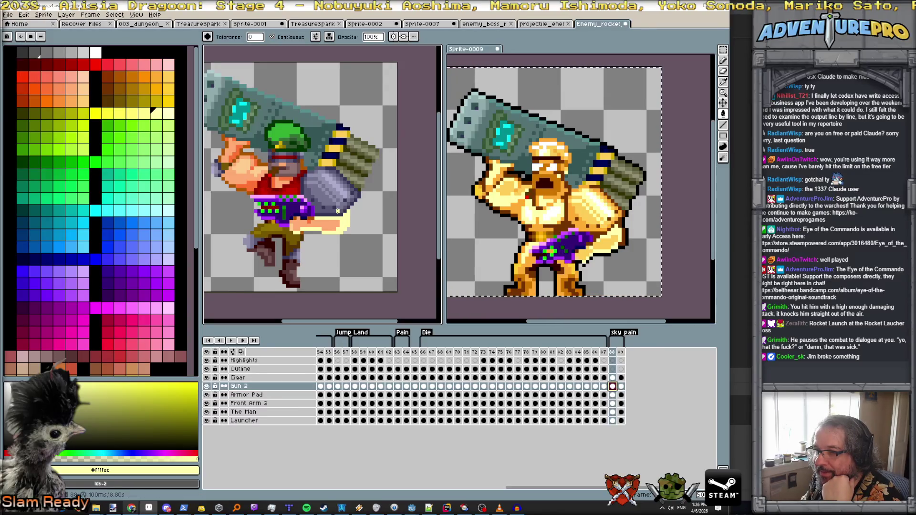
Outline the purple gun with the Polygonal Lasso and move it down and right.
{"action": "left_click", "coordinate": [723, 50]}
{"action": "left_click", "coordinate": [701, 50]}
{"action": "left_click", "coordinate": [237, 189]}
{"action": "left_click", "coordinate": [338, 193]}
{"action": "left_click", "coordinate": [338, 225]}
{"action": "left_click", "coordinate": [240, 225]}
{"action": "left_click", "coordinate": [237, 189]}
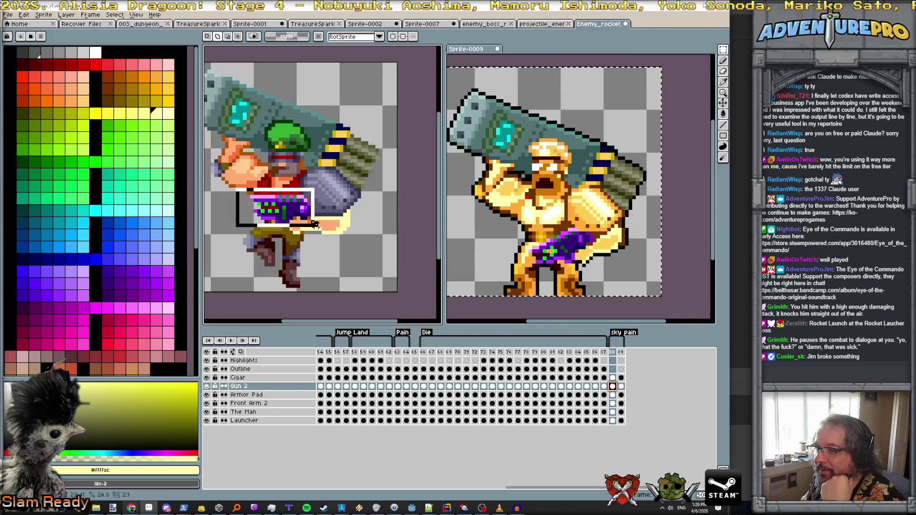
{"action": "left_click_drag", "start_coordinate": [302, 219], "coordinate": [361, 253]}
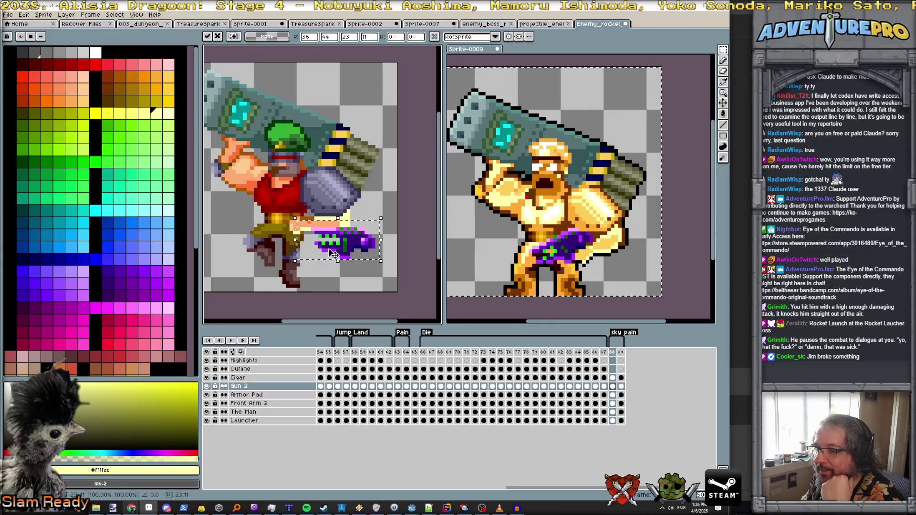
Flip the gun horizontally and rotate it about -40.8 degrees.
{"action": "left_click", "coordinate": [24, 14]}
{"action": "left_click", "coordinate": [61, 128]}
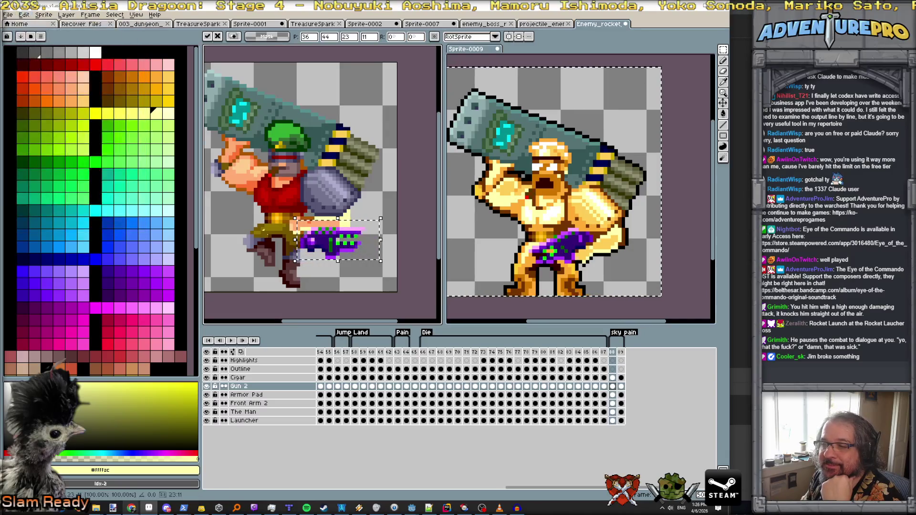
{"action": "left_click_drag", "start_coordinate": [383, 209], "coordinate": [407, 253]}
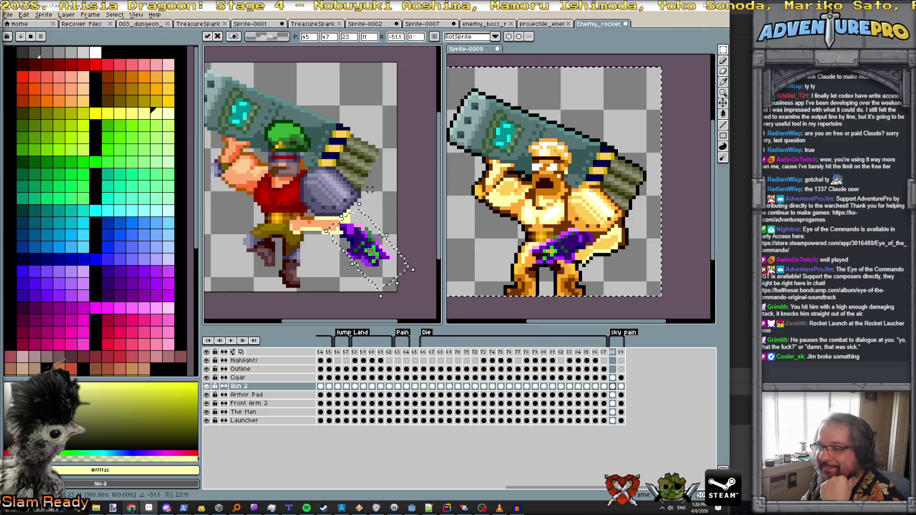
{"action": "key", "text": "Return"}
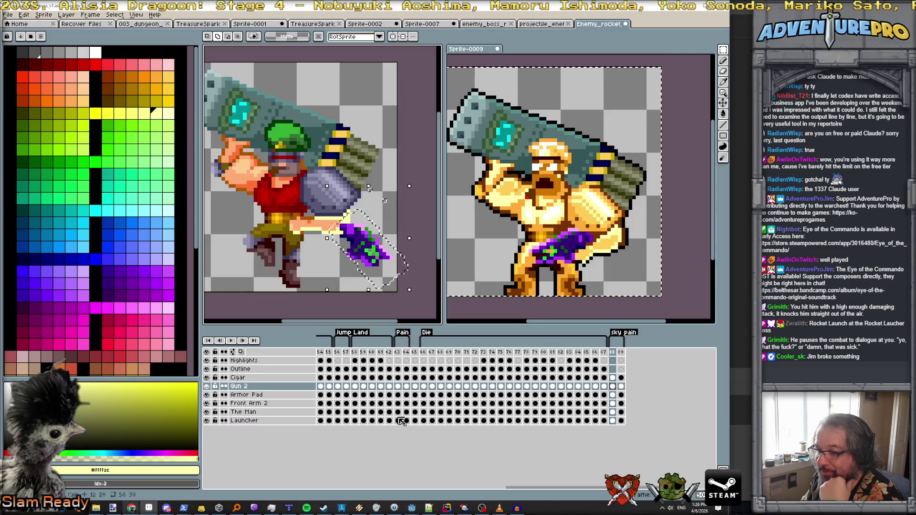
Toggle the Front Arm 2 layer to check the gun, then drop the gun in place.
{"action": "left_click", "coordinate": [613, 403]}
{"action": "left_click", "coordinate": [207, 404]}
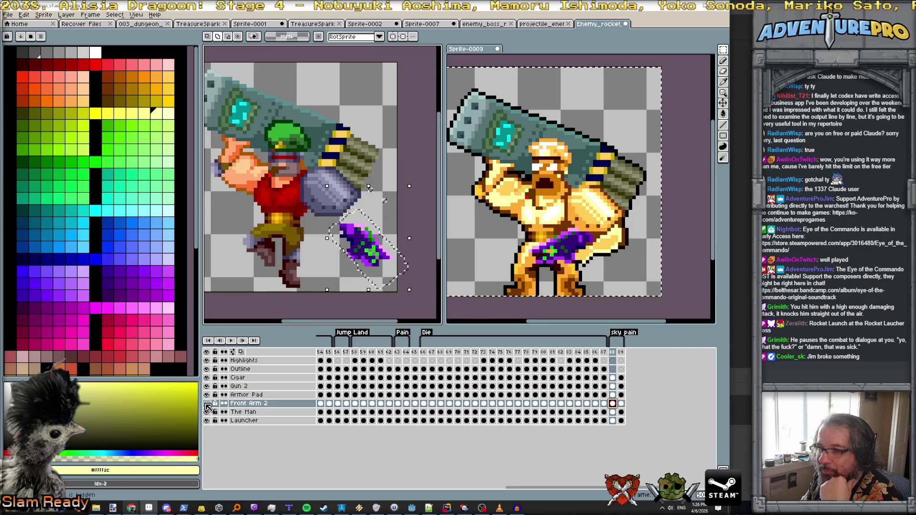
{"action": "left_click", "coordinate": [207, 404]}
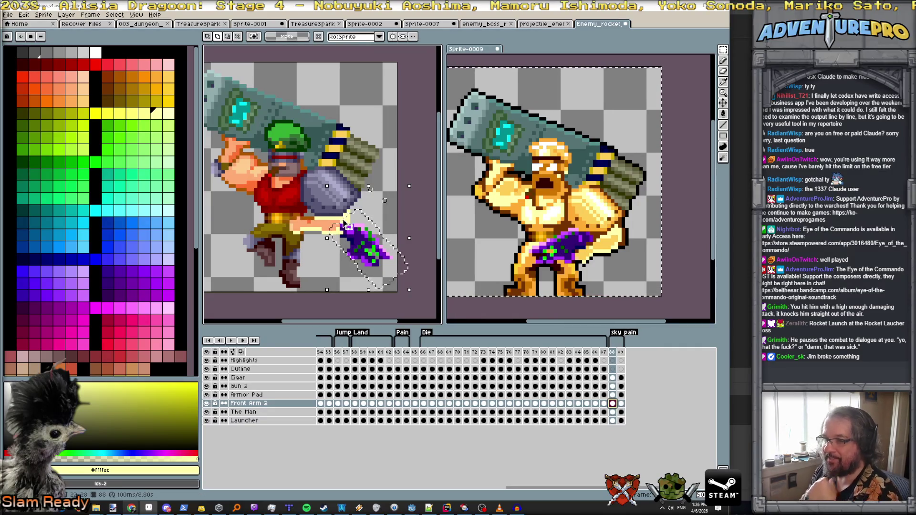
{"action": "key", "text": "Return"}
{"action": "scroll", "coordinate": [330, 221], "scroll_direction": "up", "scroll_amount": 1}
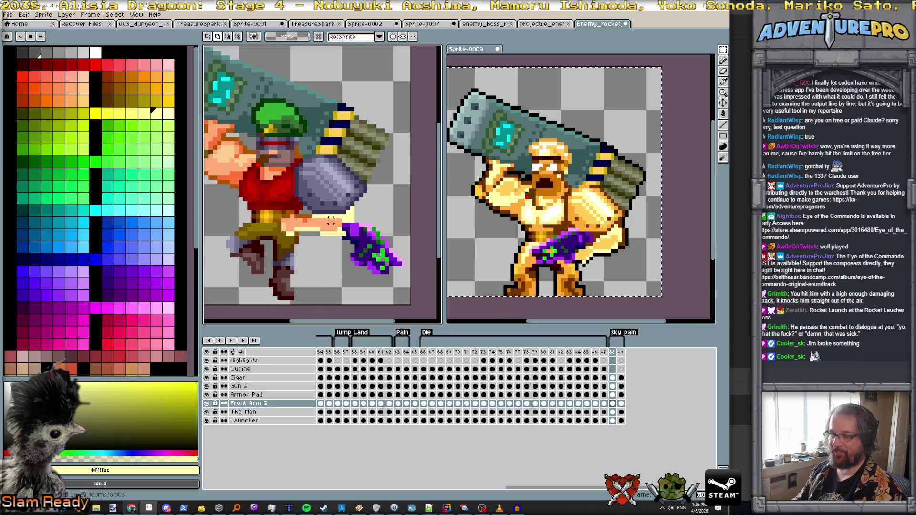
Draw skin-orange #ffac74 pixels along the arm's edge near the gun.
{"action": "key", "text": "b"}
{"action": "left_click", "coordinate": [334, 233], "text": "alt"}
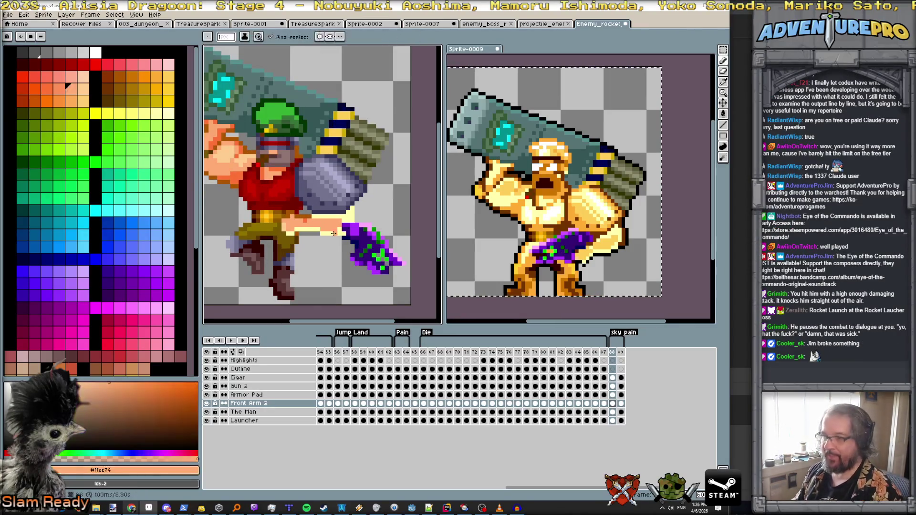
{"action": "left_click_drag", "start_coordinate": [344, 243], "coordinate": [339, 233]}
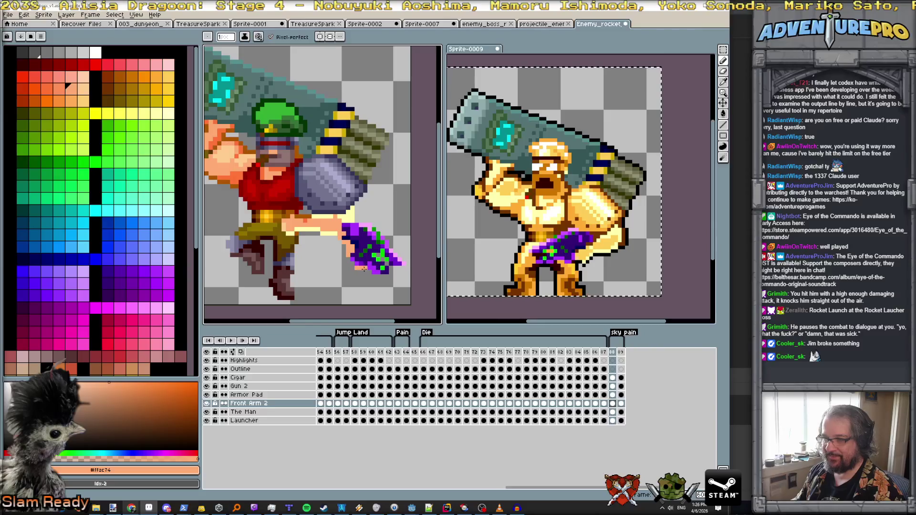
{"action": "left_click", "coordinate": [330, 233], "text": "alt"}
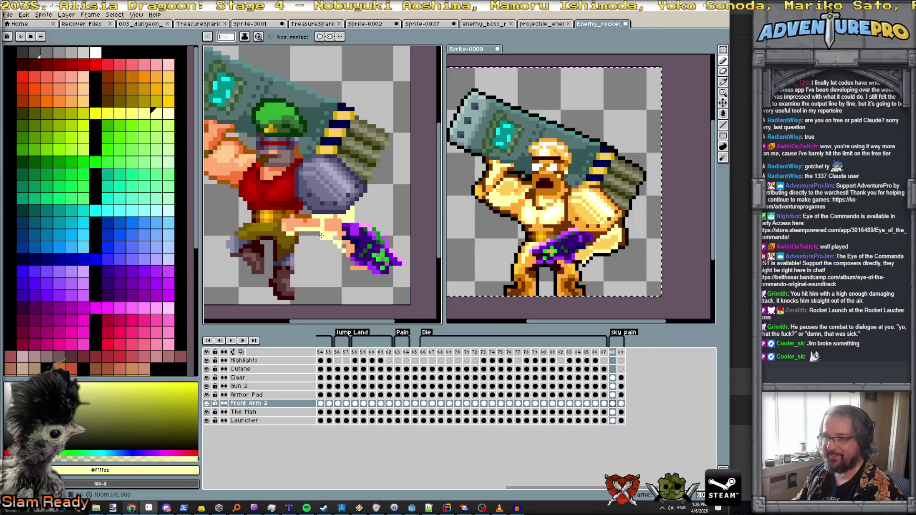
{"action": "key", "text": "b"}
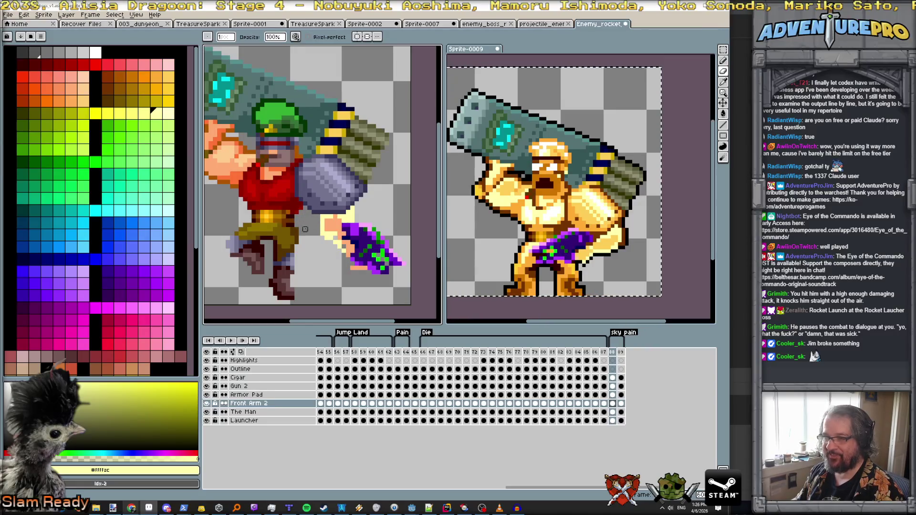
Add pale yellow #ffffac highlights at the hand's bottom and along the arm's left edge.
{"action": "left_click", "coordinate": [348, 247], "text": "alt"}
{"action": "left_click", "coordinate": [348, 252], "text": "alt"}
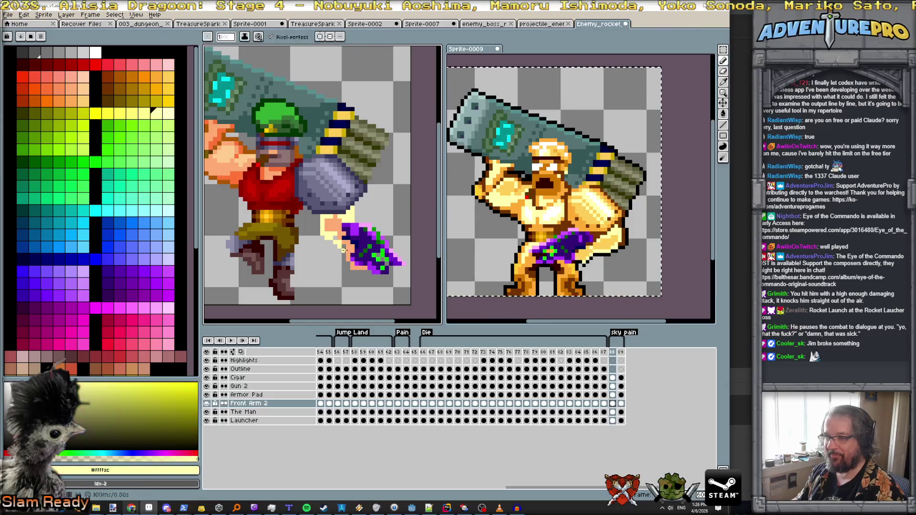
{"action": "left_click", "coordinate": [354, 270]}
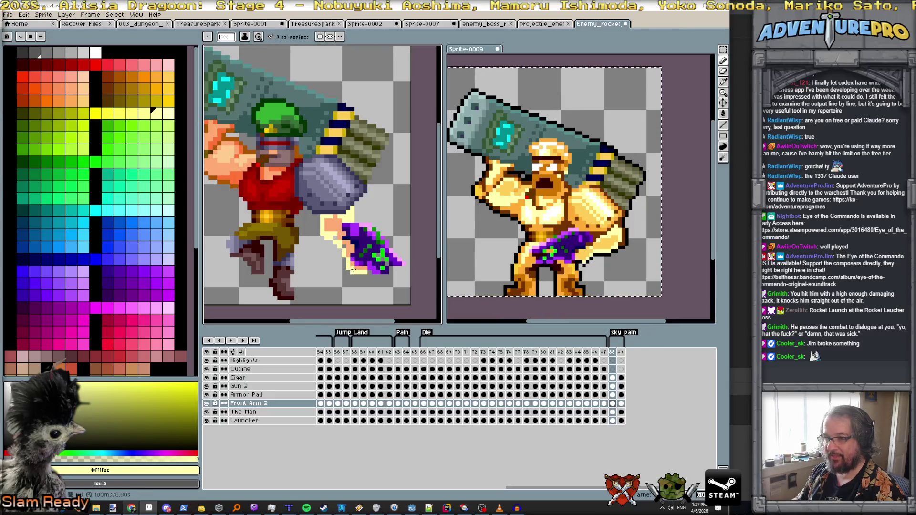
{"action": "scroll", "coordinate": [358, 234], "scroll_direction": "down", "scroll_amount": 1}
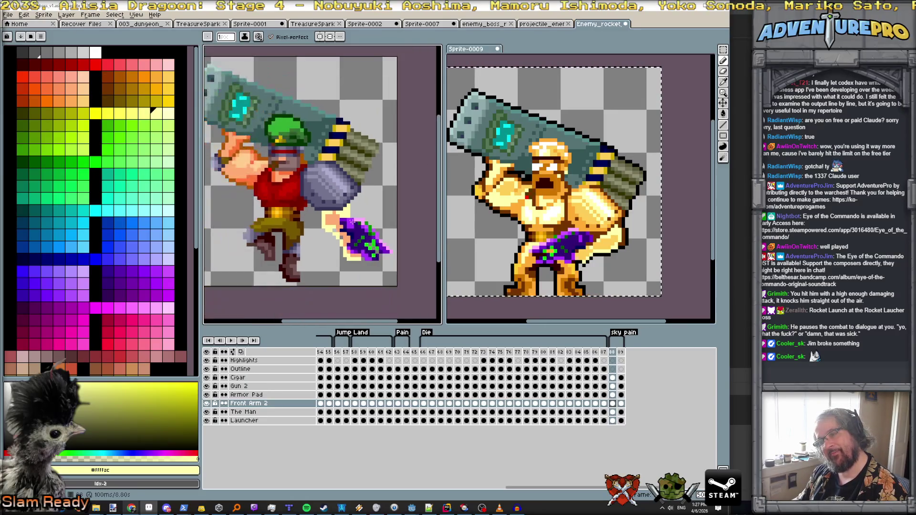
{"action": "scroll", "coordinate": [355, 227], "scroll_direction": "up", "scroll_amount": 1}
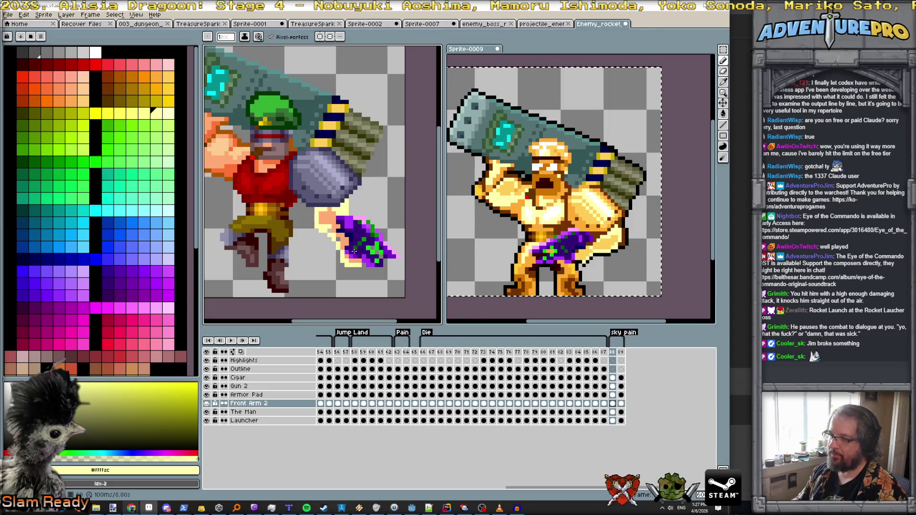
{"action": "left_click", "coordinate": [354, 251], "text": "alt"}
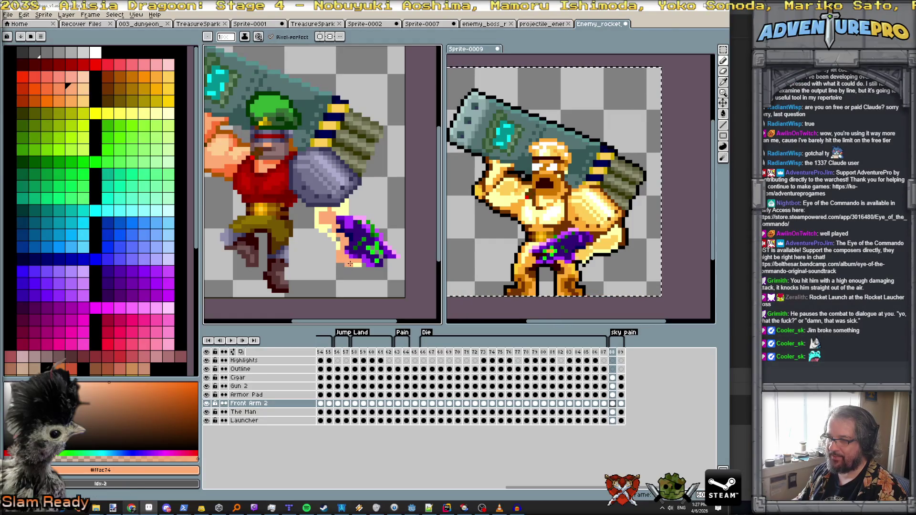
{"action": "left_click", "coordinate": [345, 266], "text": "alt"}
{"action": "left_click_drag", "start_coordinate": [346, 267], "coordinate": [332, 247]}
{"action": "key", "text": "e"}
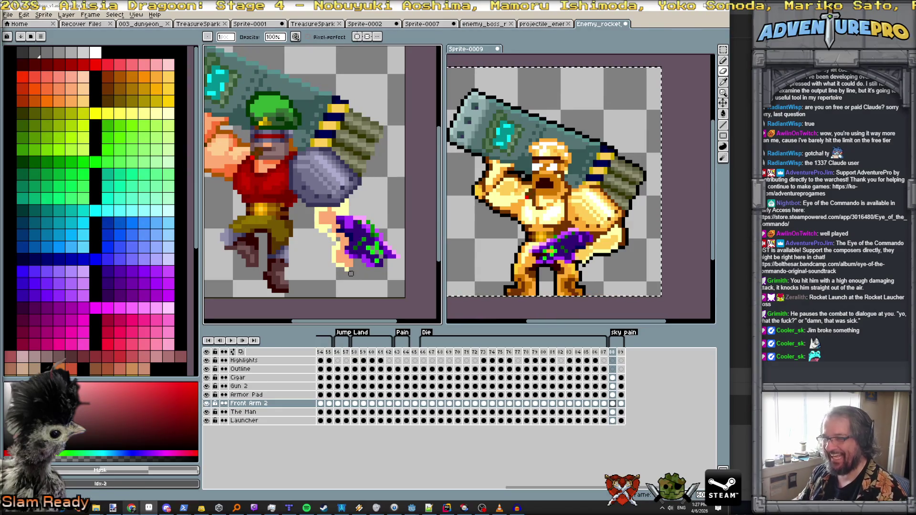
Move the Front Arm 2 cel up and to the right in frame 88.
{"action": "scroll", "coordinate": [359, 260], "scroll_direction": "down", "scroll_amount": 1}
{"action": "scroll", "coordinate": [360, 253], "scroll_direction": "up", "scroll_amount": 2}
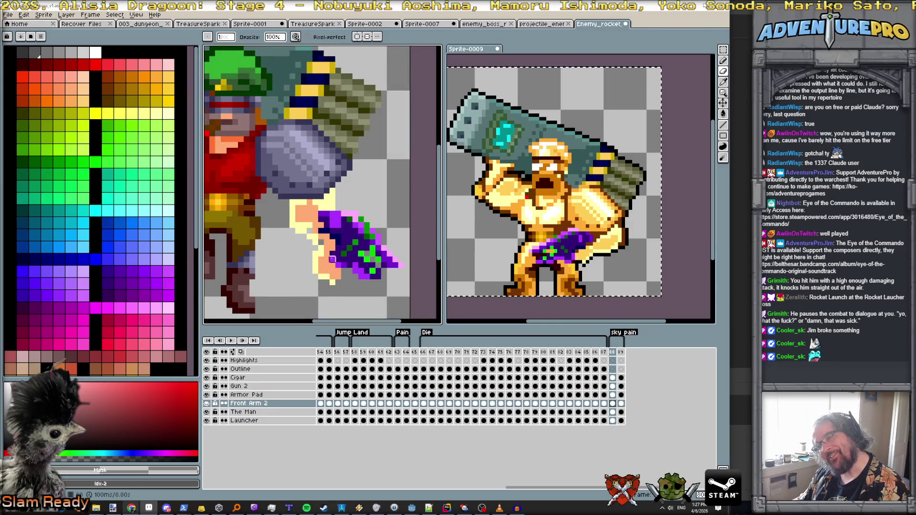
{"action": "left_click", "coordinate": [612, 403]}
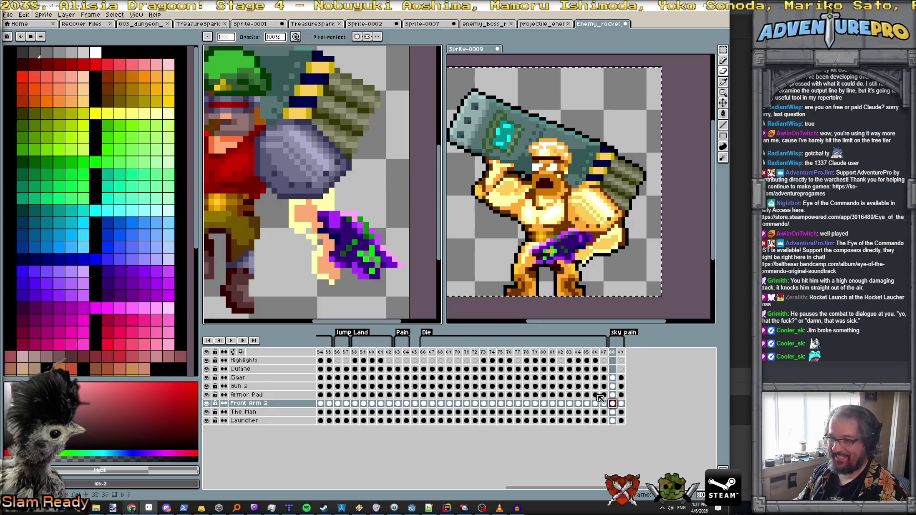
{"action": "key", "text": "v"}
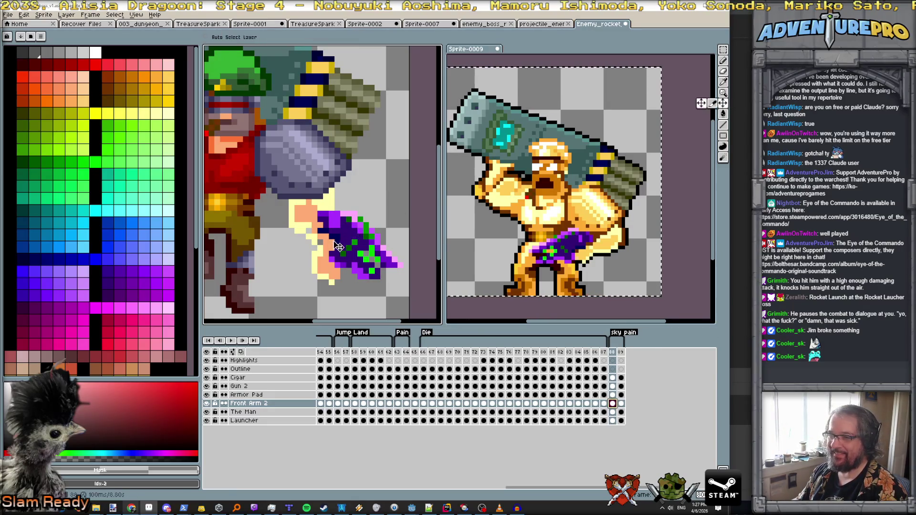
{"action": "left_click_drag", "start_coordinate": [338, 246], "coordinate": [347, 240]}
{"action": "key", "text": "b"}
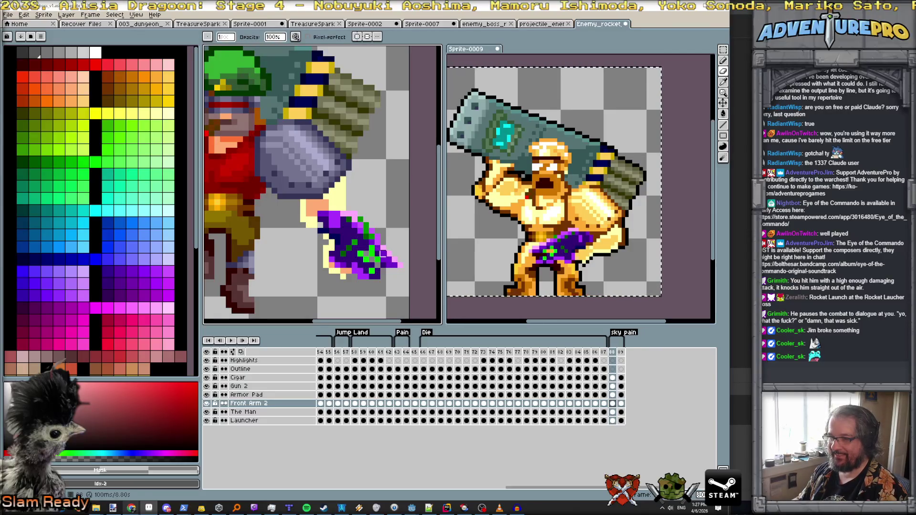
Nudge the Gun 2 content a few pixels right with the arrow keys.
{"action": "left_click", "coordinate": [613, 386]}
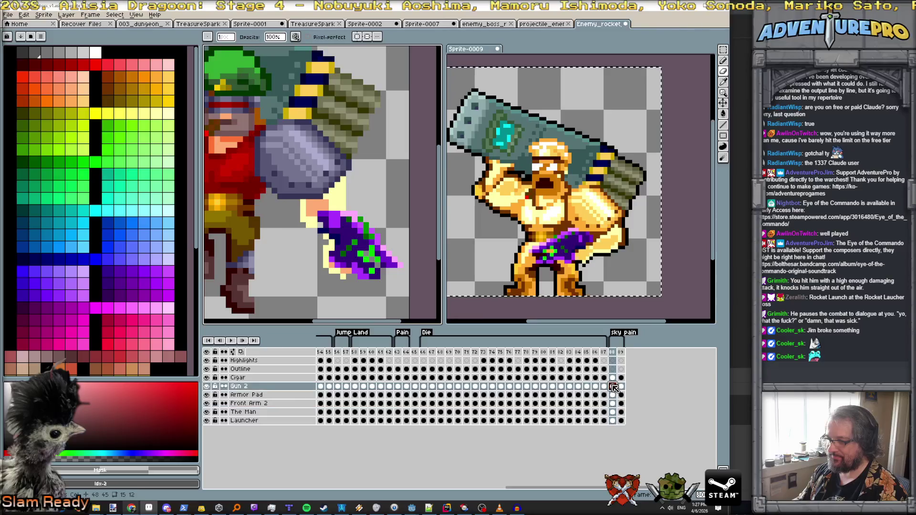
{"action": "key", "text": "v"}
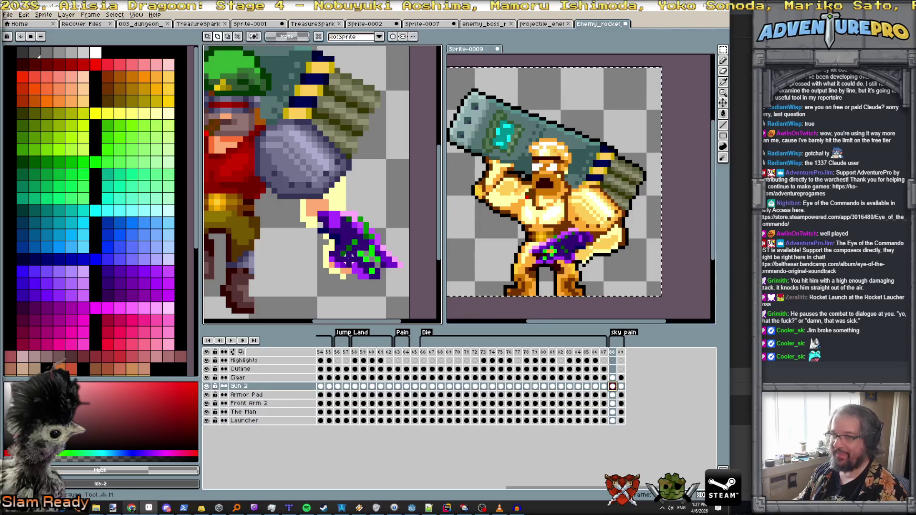
{"action": "key", "text": "Right"}
{"action": "key", "text": "Right"}
{"action": "key", "text": "Right"}
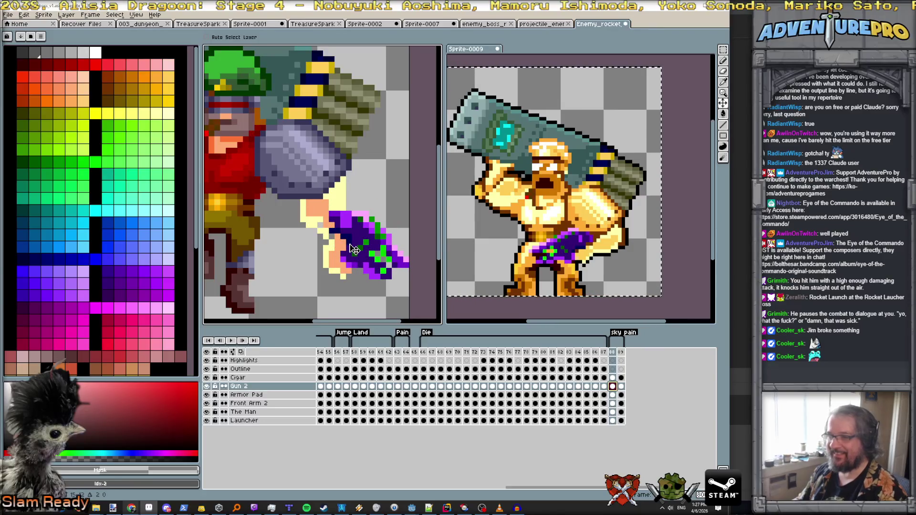
{"action": "key", "text": "Left"}
{"action": "key", "text": "Right"}
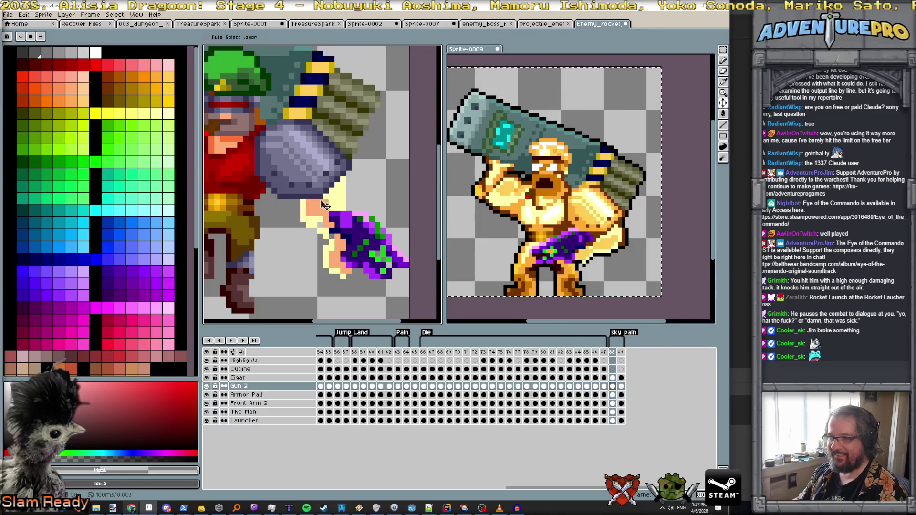
{"action": "key", "text": "b"}
{"action": "left_click", "coordinate": [317, 213], "text": "alt"}
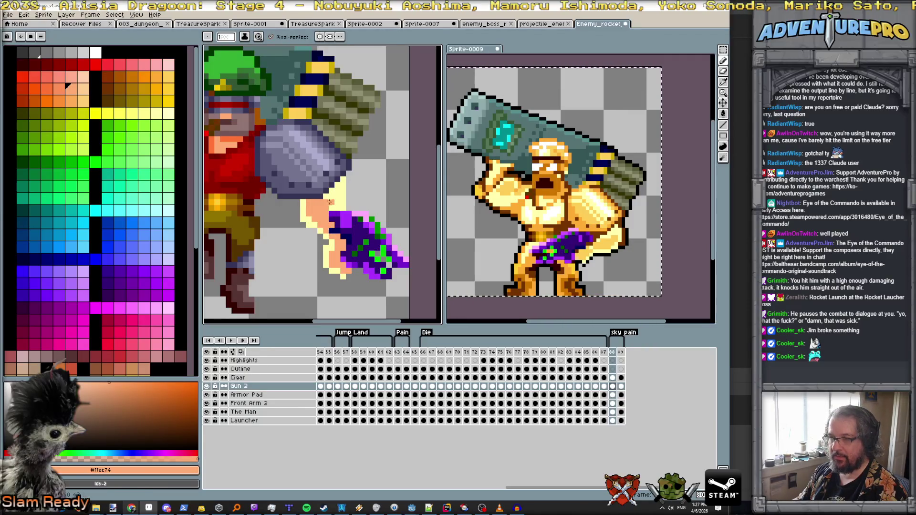
{"action": "scroll", "coordinate": [335, 190], "scroll_direction": "down", "scroll_amount": 5}
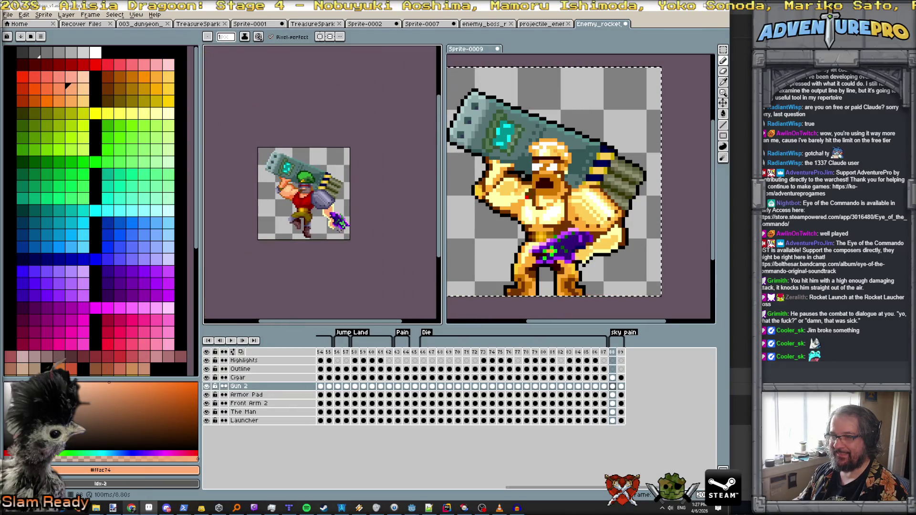
{"action": "scroll", "coordinate": [331, 201], "scroll_direction": "up", "scroll_amount": 2}
{"action": "scroll", "coordinate": [331, 202], "scroll_direction": "up", "scroll_amount": 1}
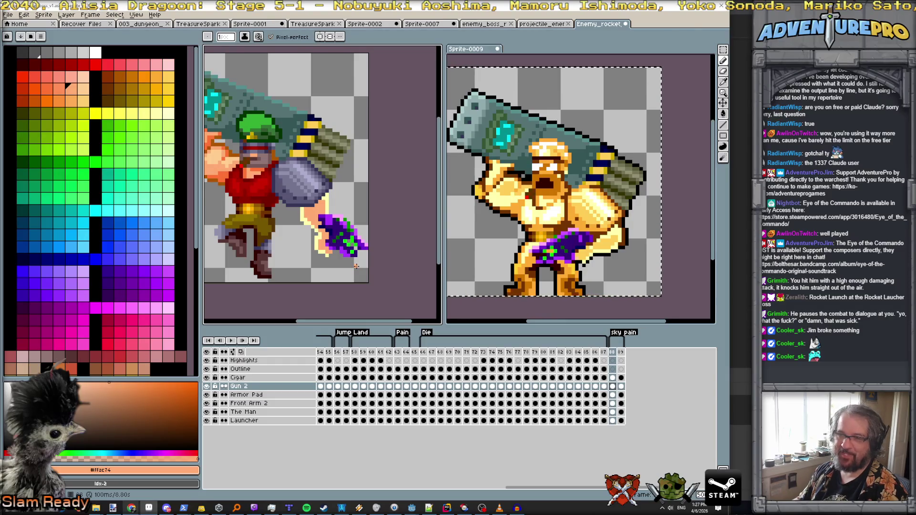
Sample the light-yellow and peach colours and make Front Arm 2 the active layer.
{"action": "left_click", "coordinate": [295, 208], "text": "alt"}
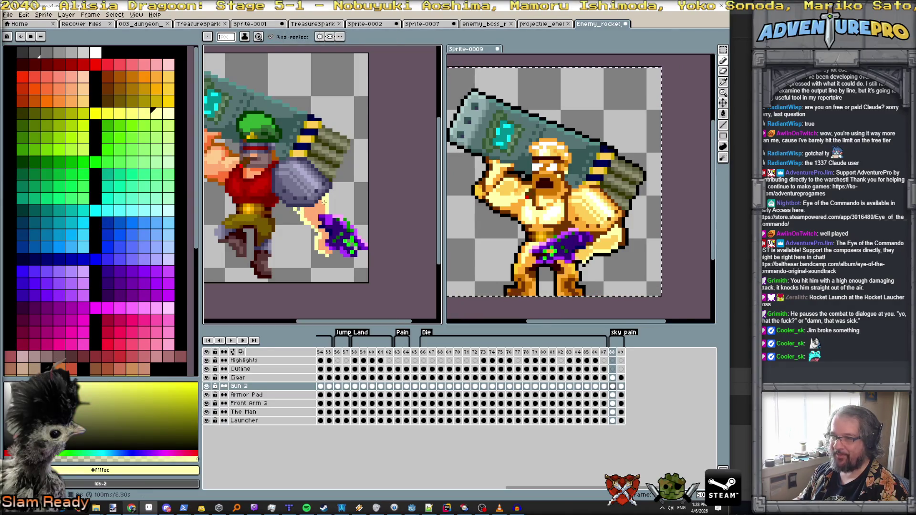
{"action": "scroll", "coordinate": [324, 203], "scroll_direction": "up", "scroll_amount": 2}
{"action": "left_click", "coordinate": [294, 221], "text": "alt"}
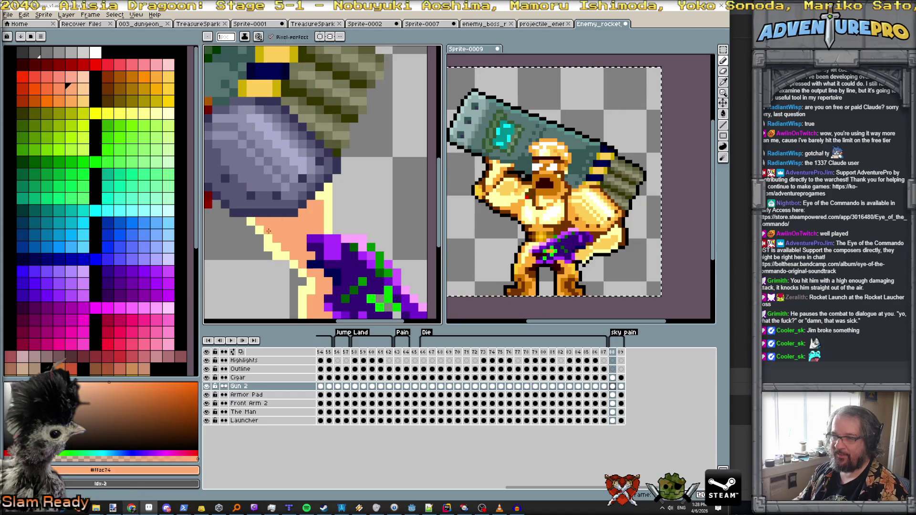
{"action": "left_click", "coordinate": [326, 197], "text": "alt"}
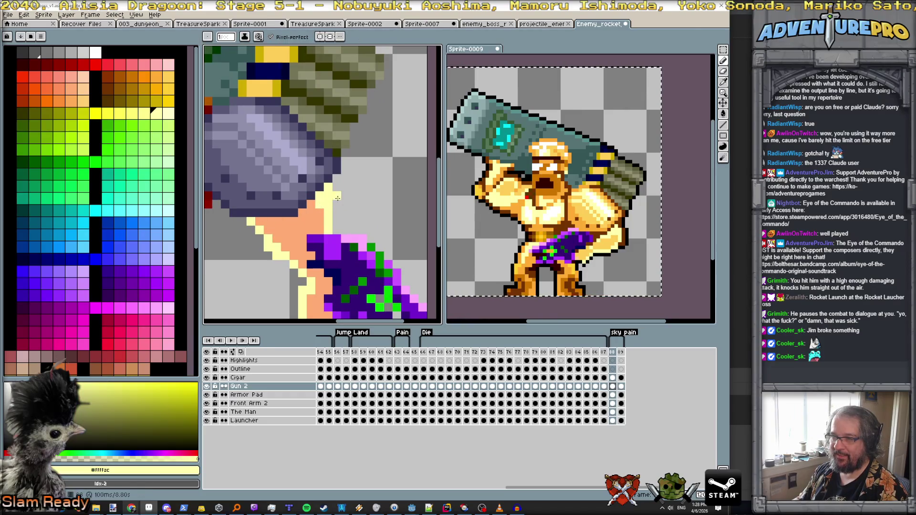
{"action": "left_click", "coordinate": [336, 195], "text": "alt"}
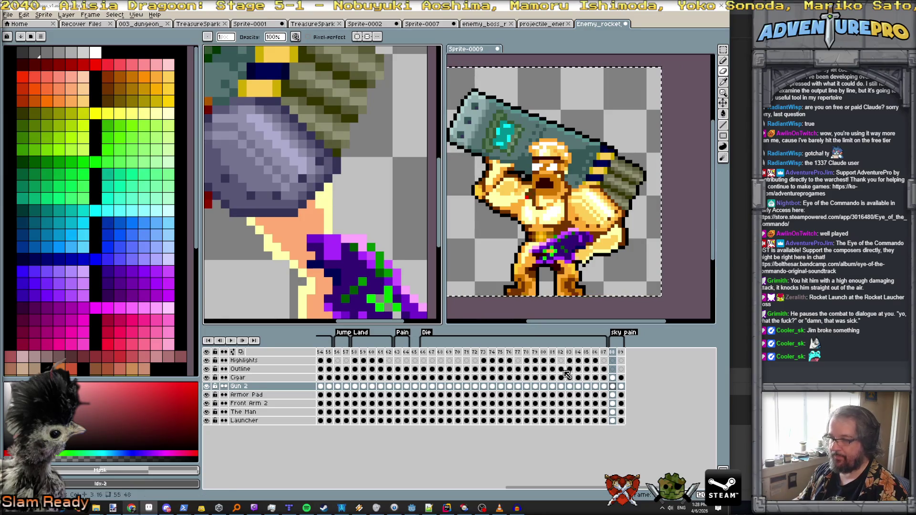
{"action": "left_click", "coordinate": [613, 395]}
{"action": "left_click", "coordinate": [613, 404]}
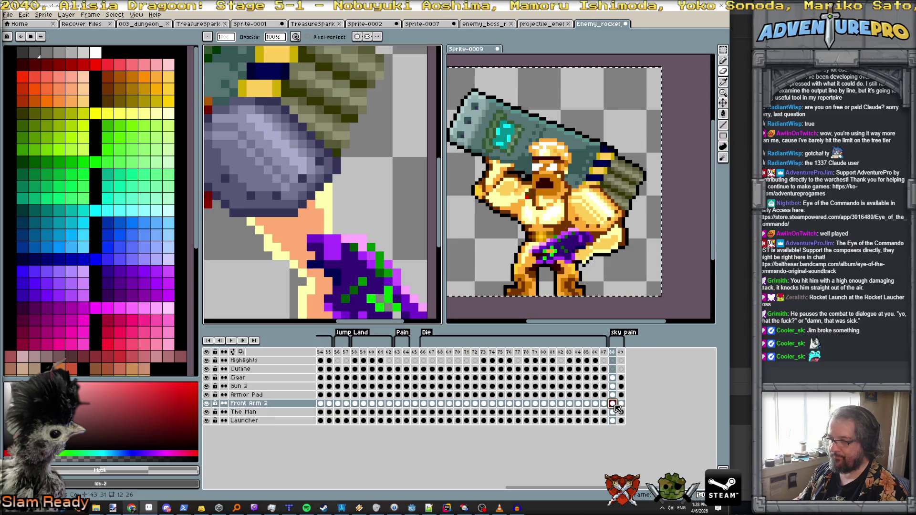
Add light-yellow pixels along the arm's edge and recolour two of them peach.
{"action": "left_click", "coordinate": [319, 204]}
{"action": "left_click", "coordinate": [322, 213], "text": "alt"}
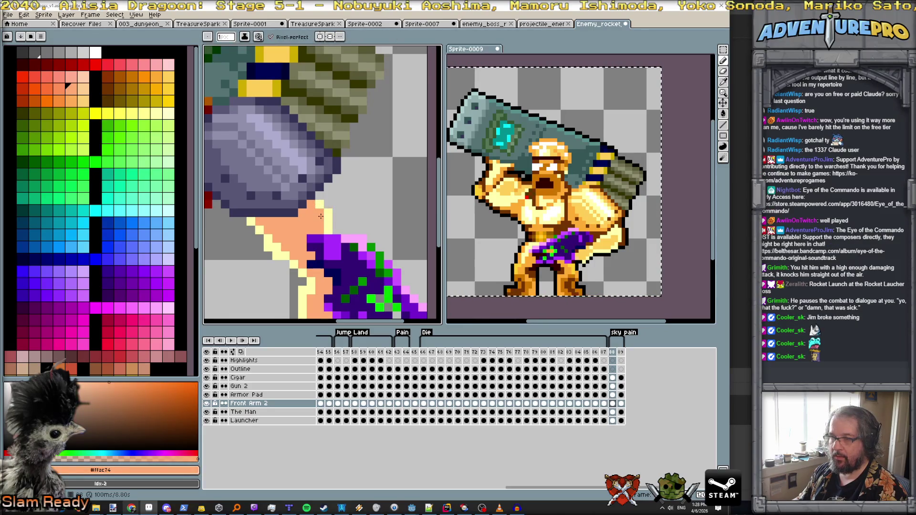
{"action": "left_click", "coordinate": [612, 386]}
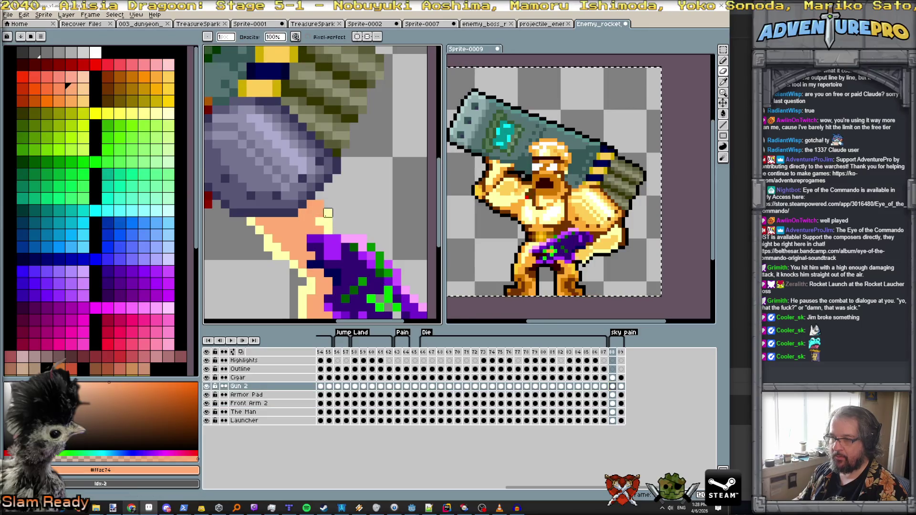
{"action": "left_click", "coordinate": [612, 403]}
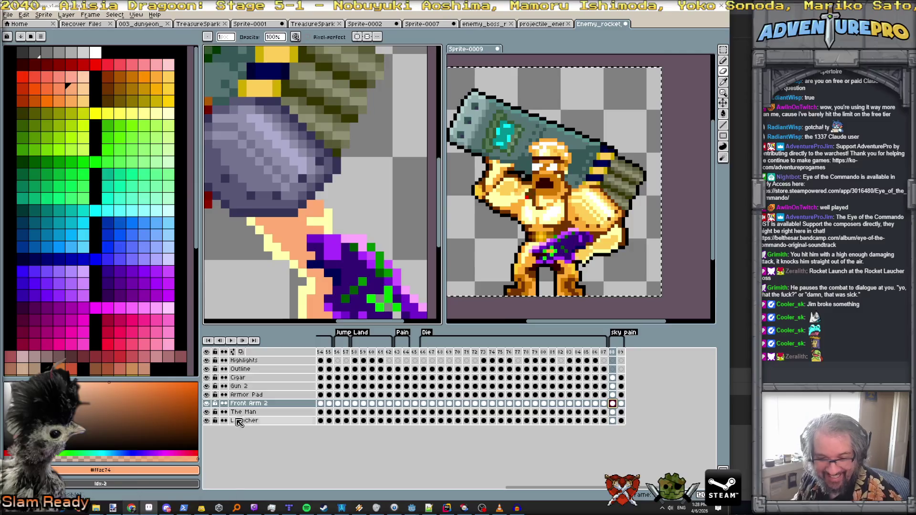
{"action": "key", "text": "b"}
{"action": "mouse_move", "coordinate": [311, 221]}
{"action": "left_mouse_down"}
{"action": "mouse_move", "coordinate": [320, 222]}
{"action": "mouse_move", "coordinate": [320, 195]}
{"action": "left_mouse_up"}
{"action": "left_click", "coordinate": [328, 208], "text": "alt"}
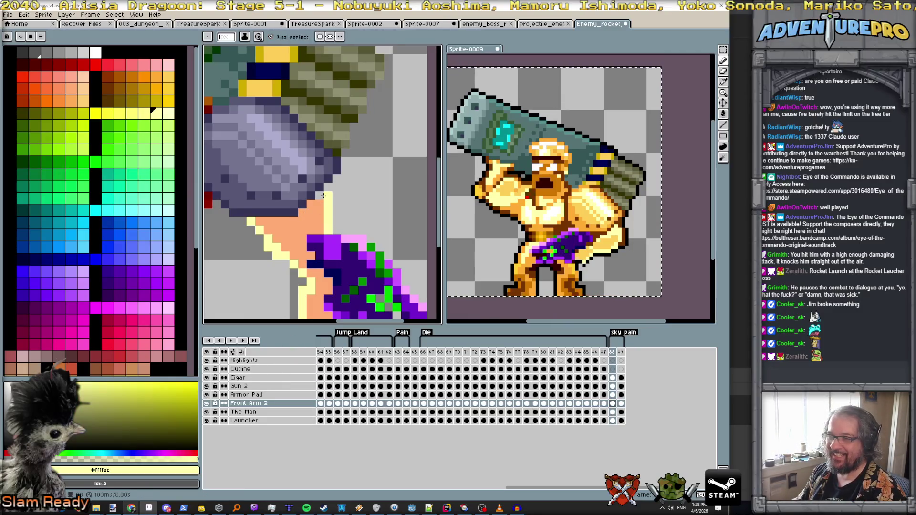
Fill the peach forearm with light yellow using the Paint Bucket.
{"action": "scroll", "coordinate": [315, 216], "scroll_direction": "down", "scroll_amount": 4}
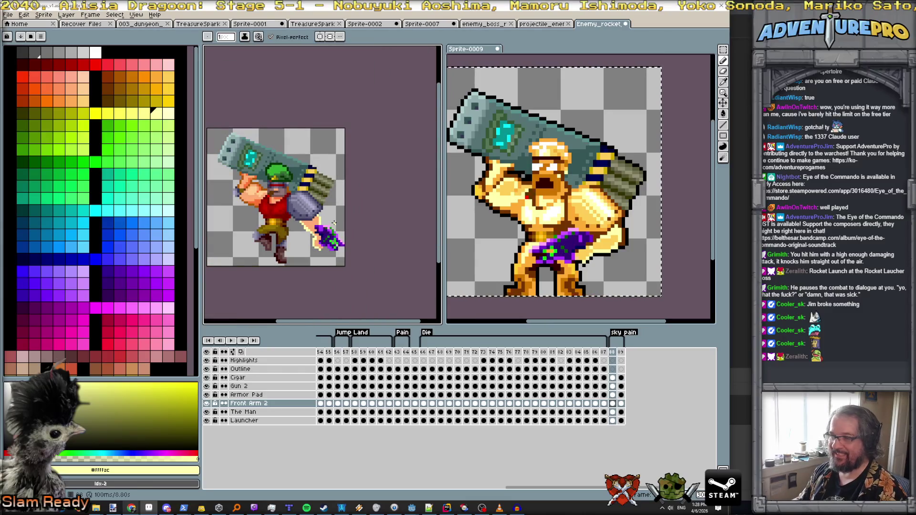
{"action": "scroll", "coordinate": [334, 223], "scroll_direction": "up", "scroll_amount": 1}
{"action": "scroll", "coordinate": [334, 222], "scroll_direction": "down", "scroll_amount": 1}
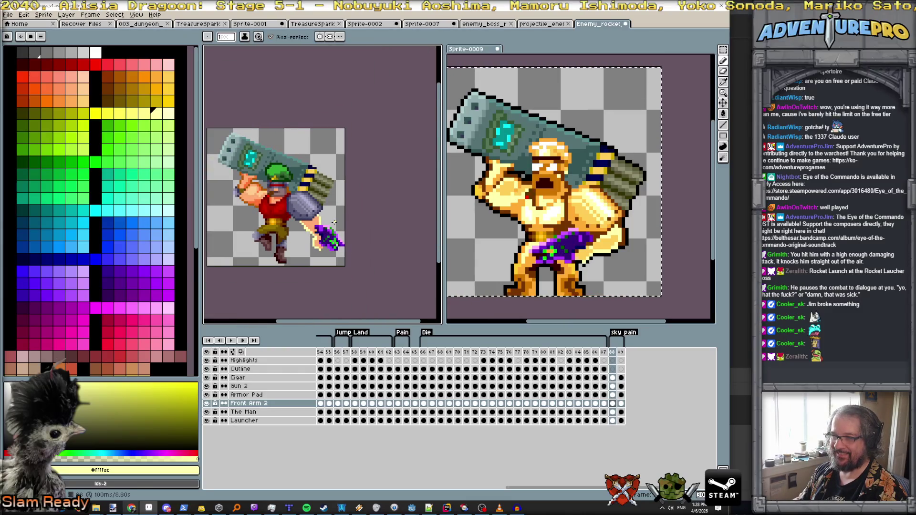
{"action": "scroll", "coordinate": [334, 223], "scroll_direction": "up", "scroll_amount": 1}
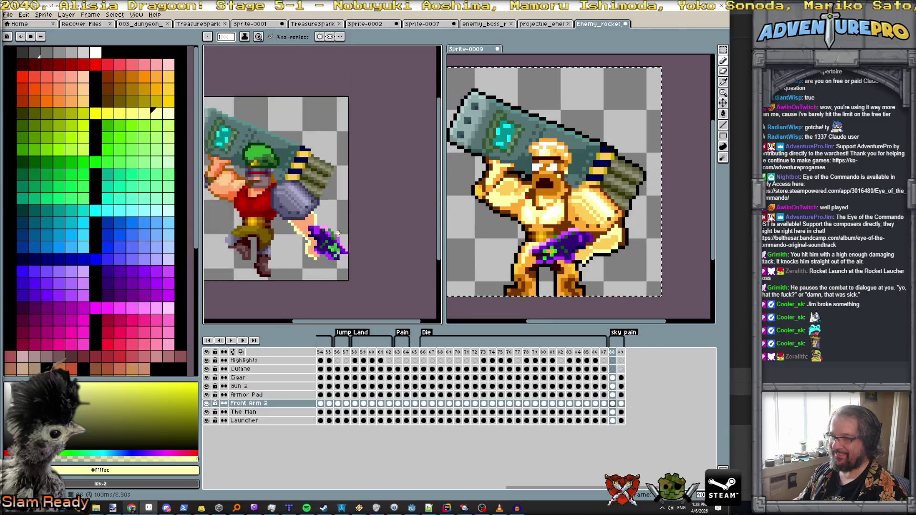
{"action": "scroll", "coordinate": [337, 233], "scroll_direction": "up", "scroll_amount": 1}
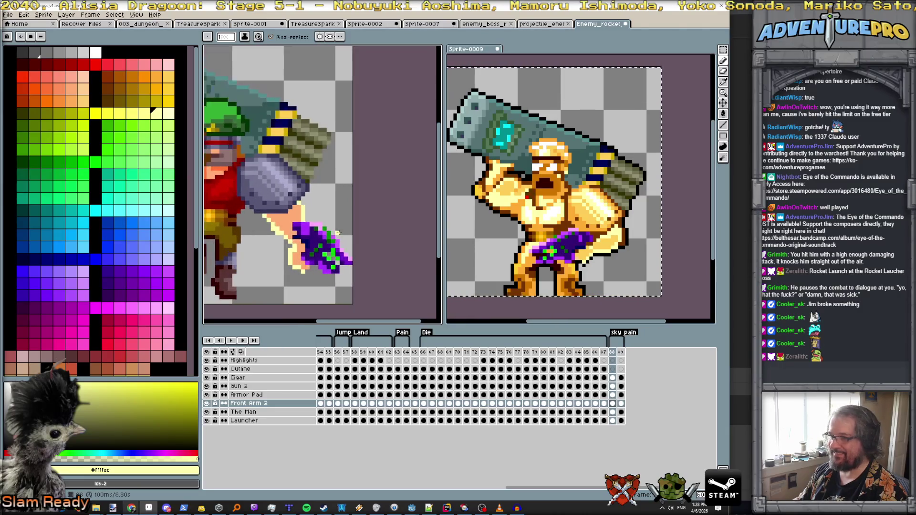
{"action": "left_click", "coordinate": [583, 253]}
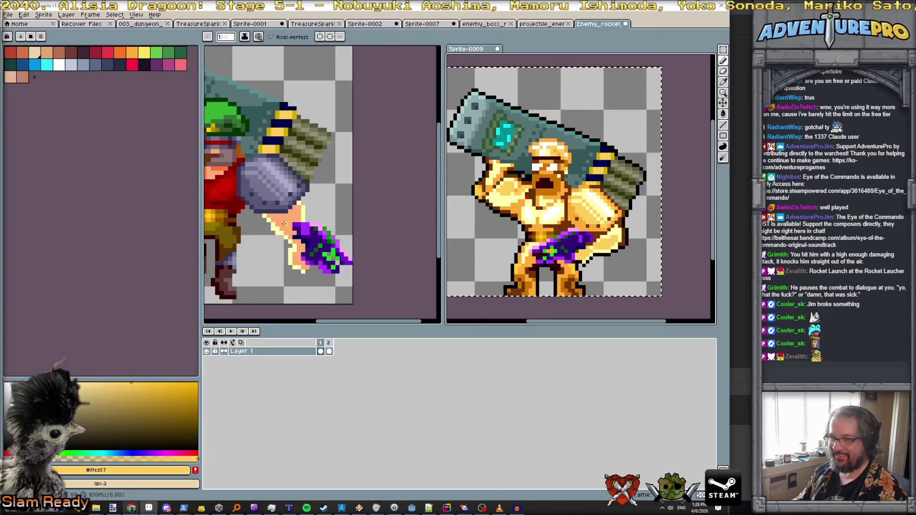
{"action": "scroll", "coordinate": [285, 223], "scroll_direction": "up", "scroll_amount": 1}
{"action": "key", "text": "g"}
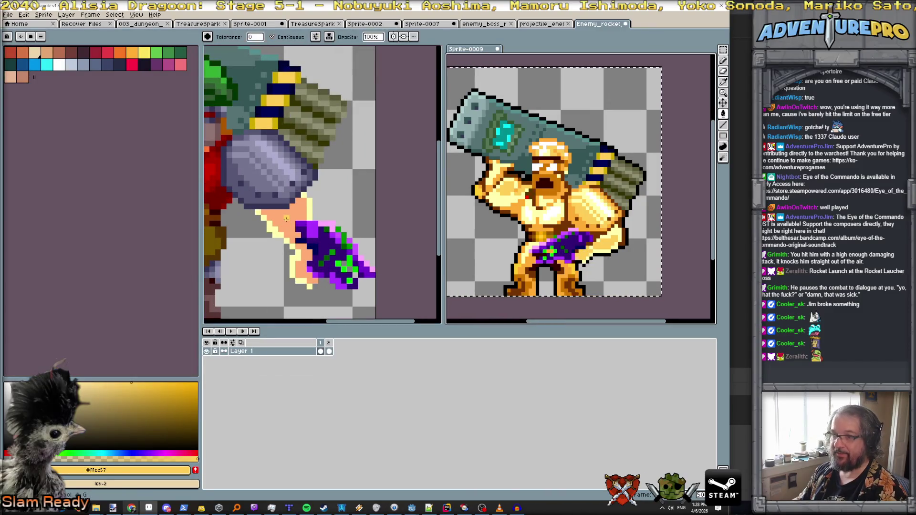
{"action": "left_click", "coordinate": [287, 219]}
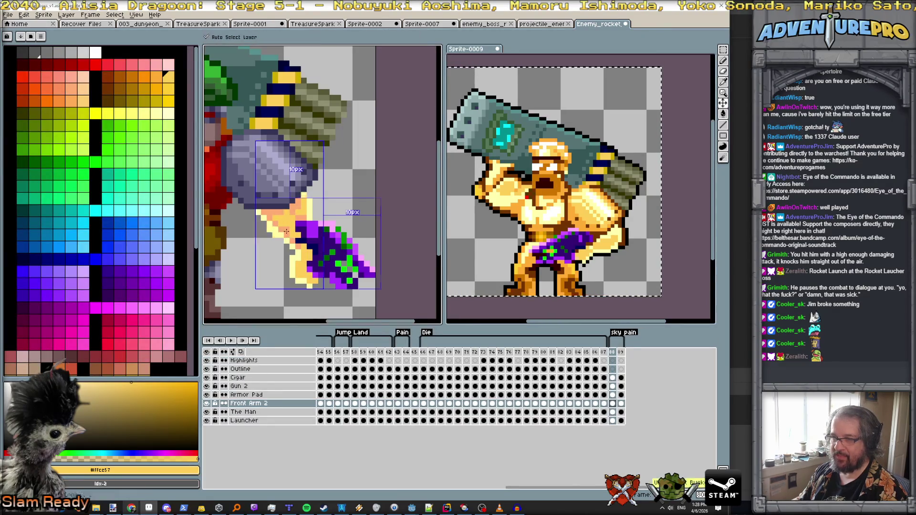
{"action": "key", "text": "b"}
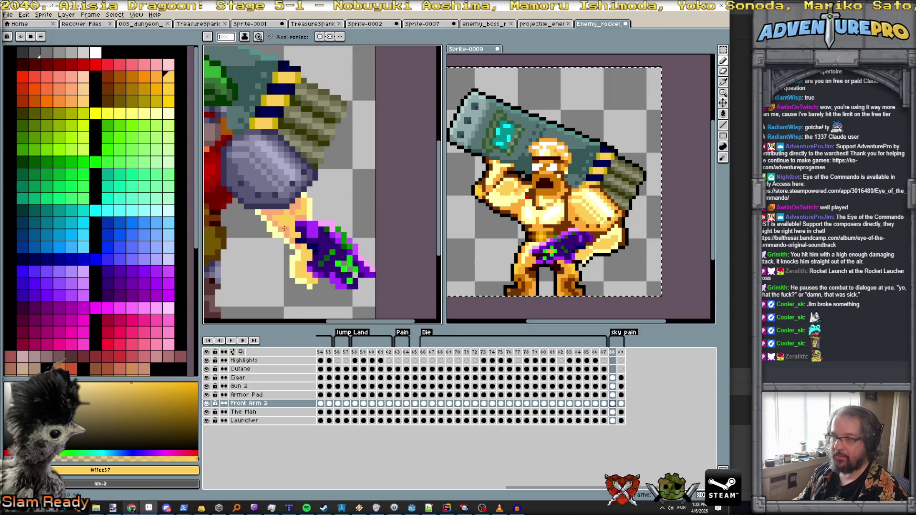
Flash the Gun 2 layer off and on to check the arm beneath it.
{"action": "left_click", "coordinate": [207, 387]}
{"action": "left_click", "coordinate": [207, 388]}
{"action": "left_click", "coordinate": [207, 388]}
{"action": "left_click", "coordinate": [207, 387]}
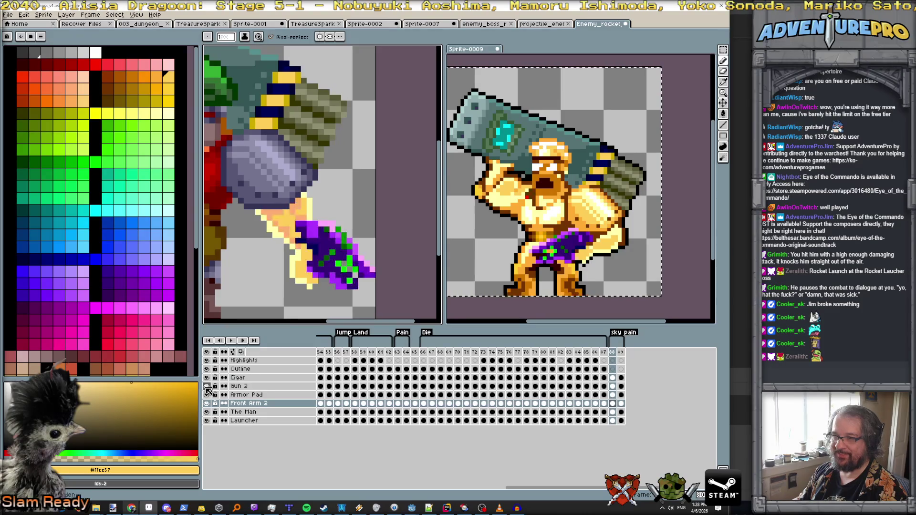
{"action": "left_click", "coordinate": [236, 386]}
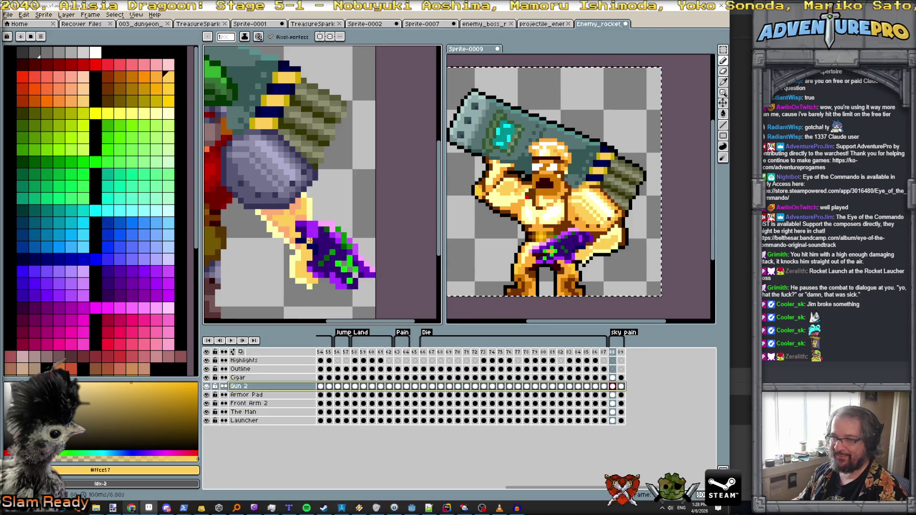
{"action": "key", "text": "e"}
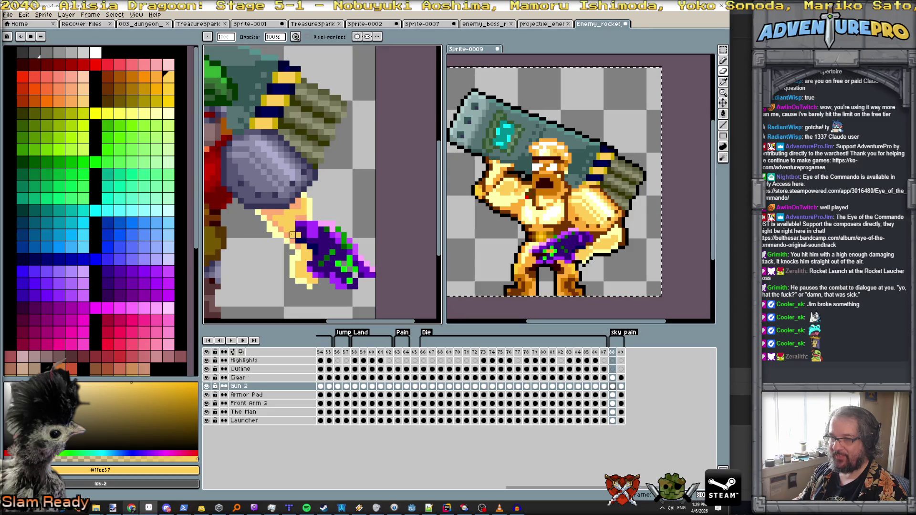
{"action": "left_click", "coordinate": [207, 386]}
{"action": "left_click", "coordinate": [206, 386]}
{"action": "left_click", "coordinate": [207, 386]}
{"action": "left_click", "coordinate": [207, 387]}
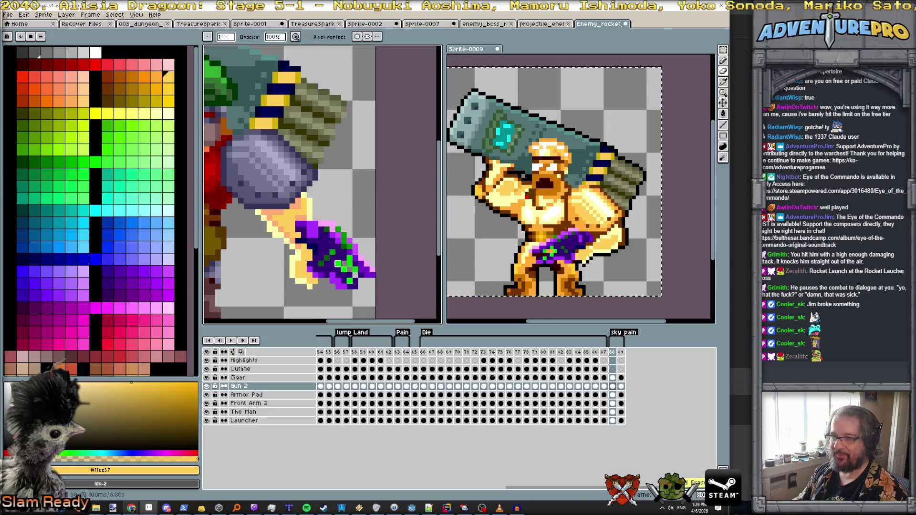
{"action": "left_click", "coordinate": [206, 386]}
{"action": "left_click", "coordinate": [207, 386]}
{"action": "left_click", "coordinate": [206, 386]}
{"action": "left_click", "coordinate": [207, 386]}
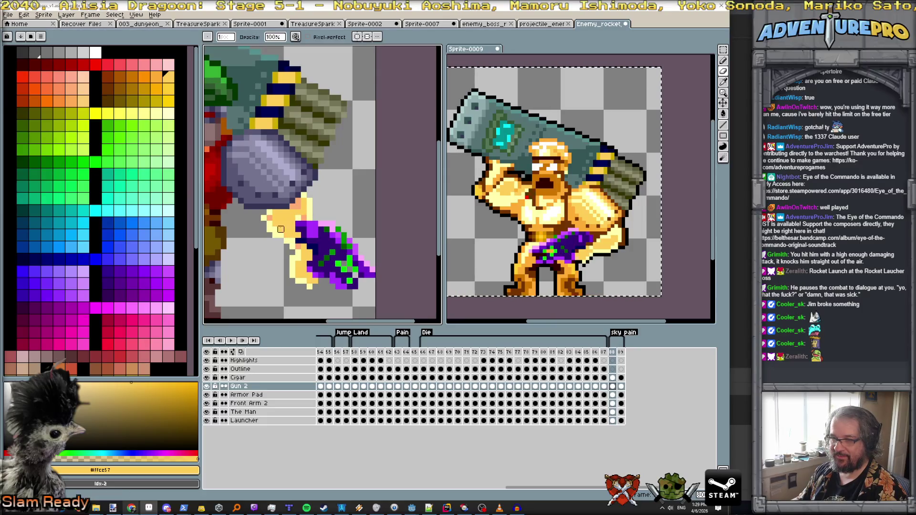
With Gun 2 hidden, adjust a forearm pixel on Front Arm 2, then show the gun again.
{"action": "left_click", "coordinate": [207, 386]}
{"action": "left_click", "coordinate": [208, 387]}
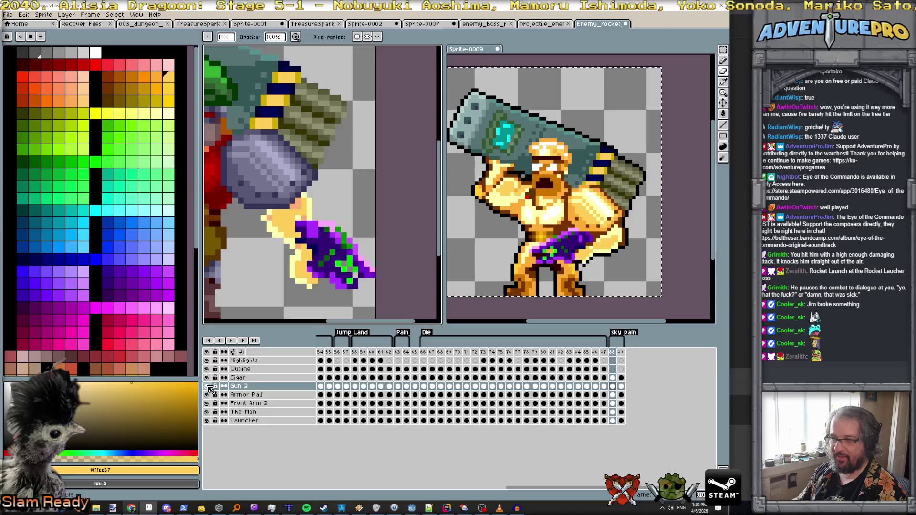
{"action": "left_click", "coordinate": [207, 387]}
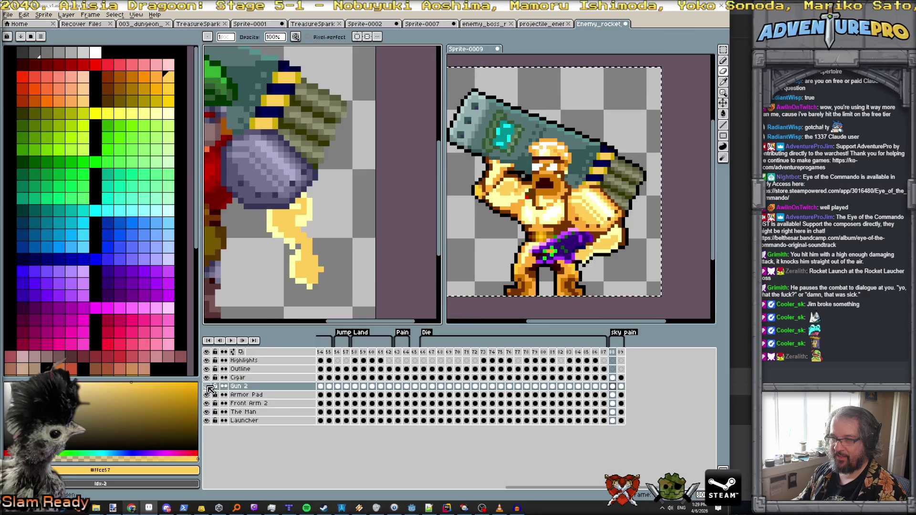
{"action": "left_click", "coordinate": [208, 386]}
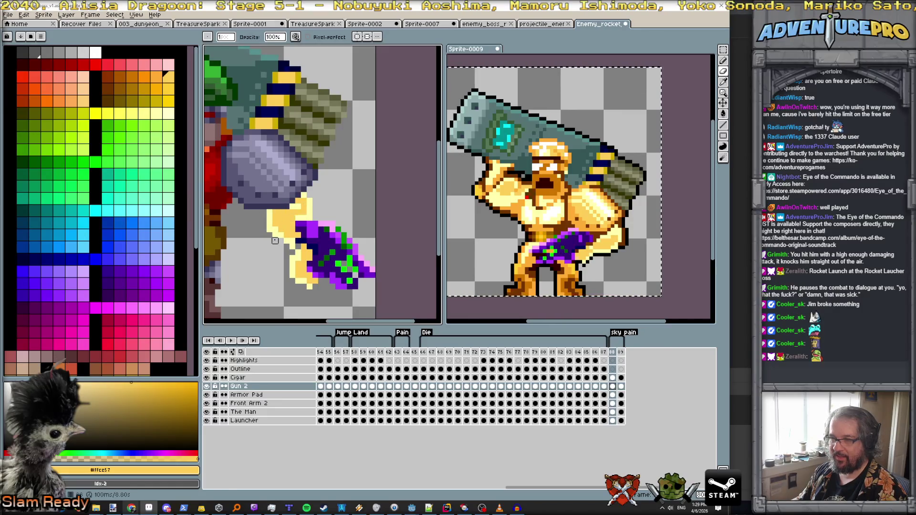
{"action": "left_click", "coordinate": [206, 386]}
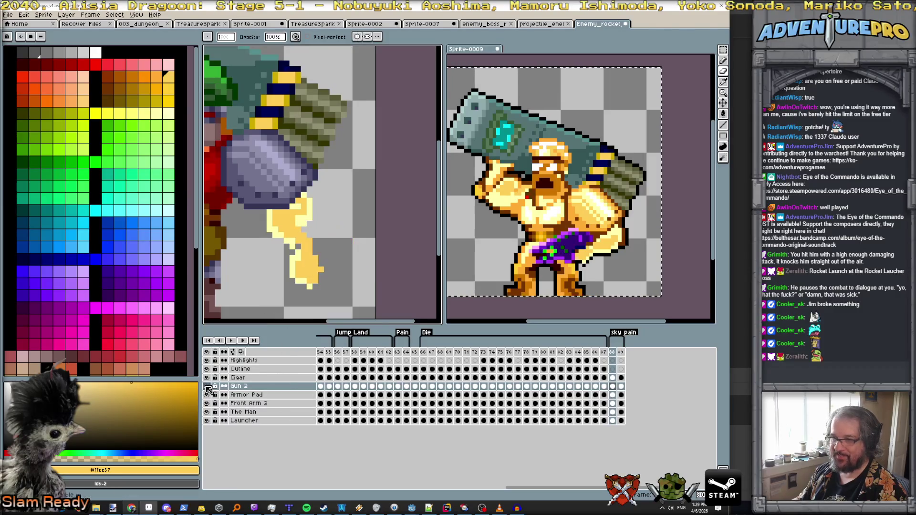
{"action": "left_click", "coordinate": [253, 403]}
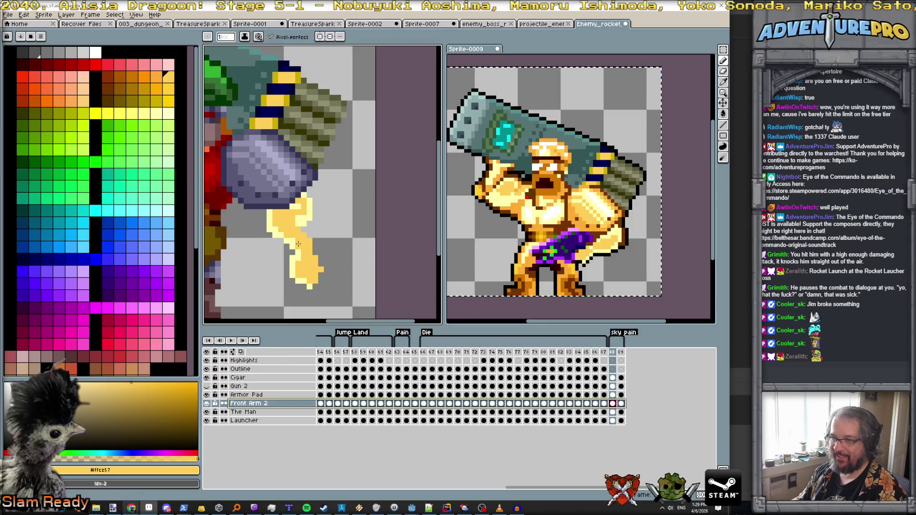
{"action": "left_click", "coordinate": [304, 225]}
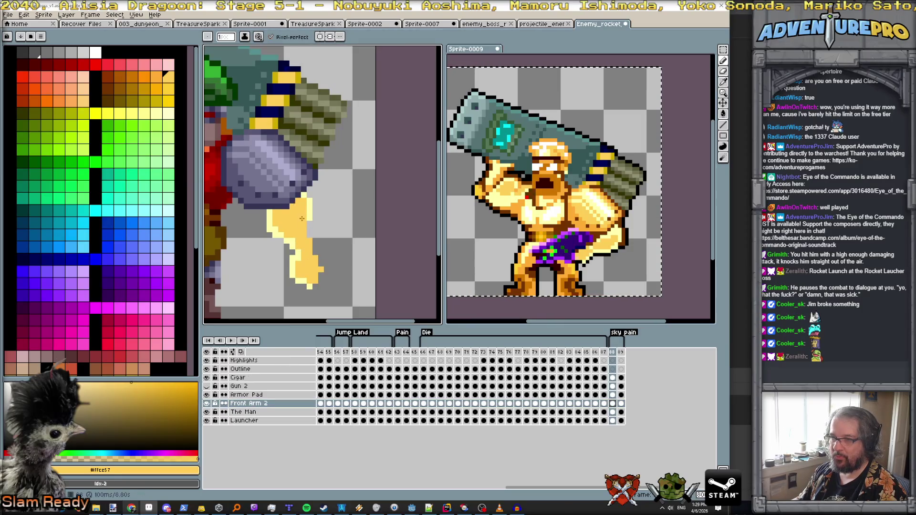
{"action": "left_click", "coordinate": [206, 386]}
{"action": "scroll", "coordinate": [275, 309], "scroll_direction": "down", "scroll_amount": 5}
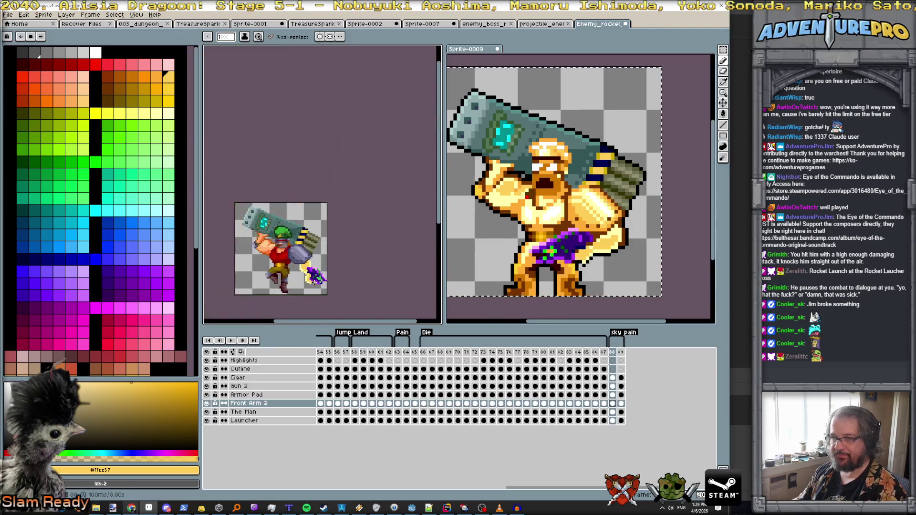
Eyedrop dark brown #743400 from the Sprite-0009 reference and return to the enemy sprite.
{"action": "scroll", "coordinate": [321, 283], "scroll_direction": "up", "scroll_amount": 3}
{"action": "scroll", "coordinate": [318, 270], "scroll_direction": "down", "scroll_amount": 1}
{"action": "scroll", "coordinate": [318, 270], "scroll_direction": "up", "scroll_amount": 2}
{"action": "scroll", "coordinate": [315, 267], "scroll_direction": "down", "scroll_amount": 1}
{"action": "scroll", "coordinate": [315, 267], "scroll_direction": "up", "scroll_amount": 1}
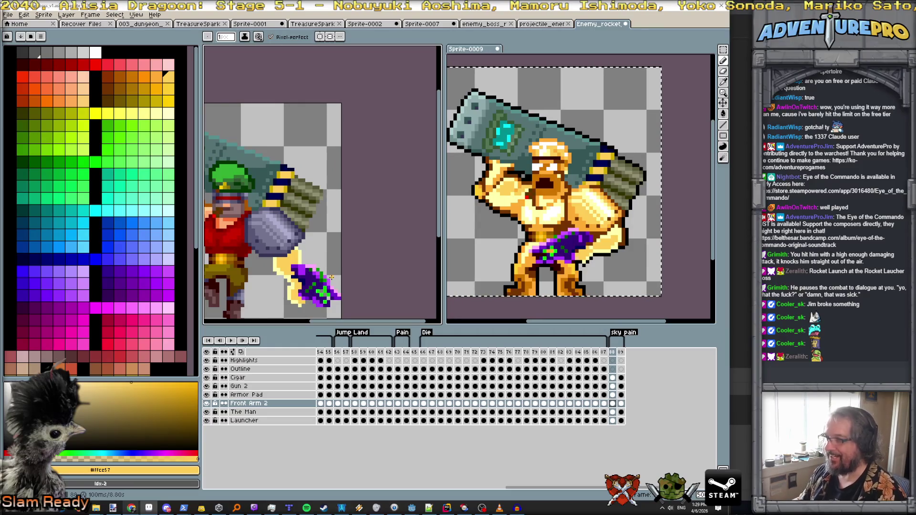
{"action": "scroll", "coordinate": [331, 277], "scroll_direction": "up", "scroll_amount": 1}
{"action": "left_click", "coordinate": [258, 225]}
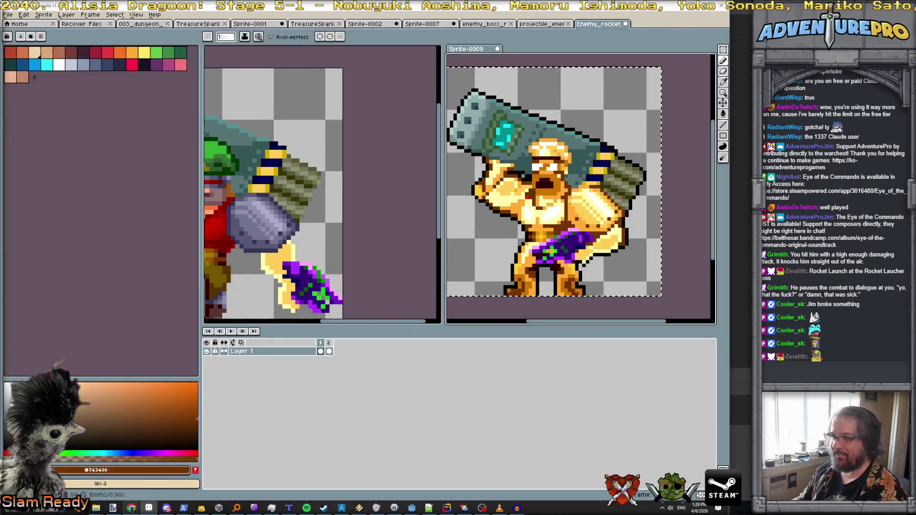
{"action": "left_click", "coordinate": [291, 239]}
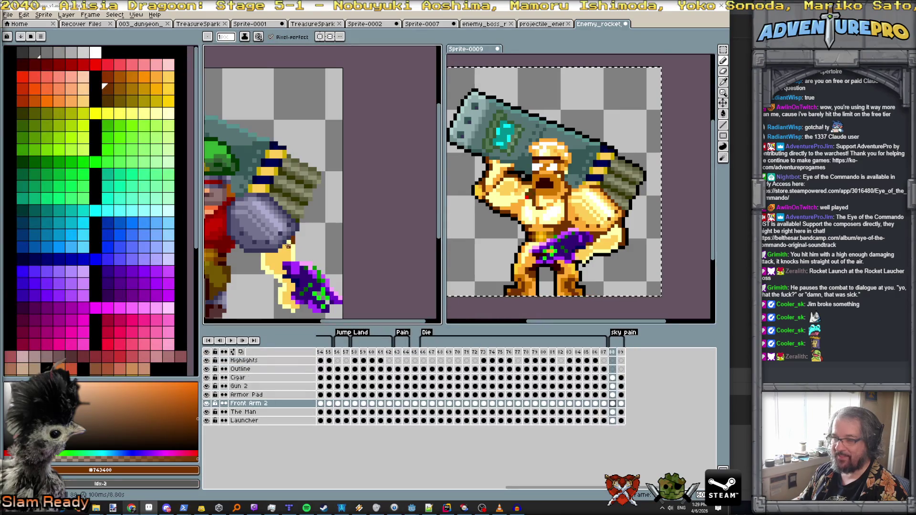
{"action": "scroll", "coordinate": [288, 245], "scroll_direction": "up", "scroll_amount": 1}
{"action": "left_click_drag", "start_coordinate": [293, 252], "coordinate": [352, 211]}
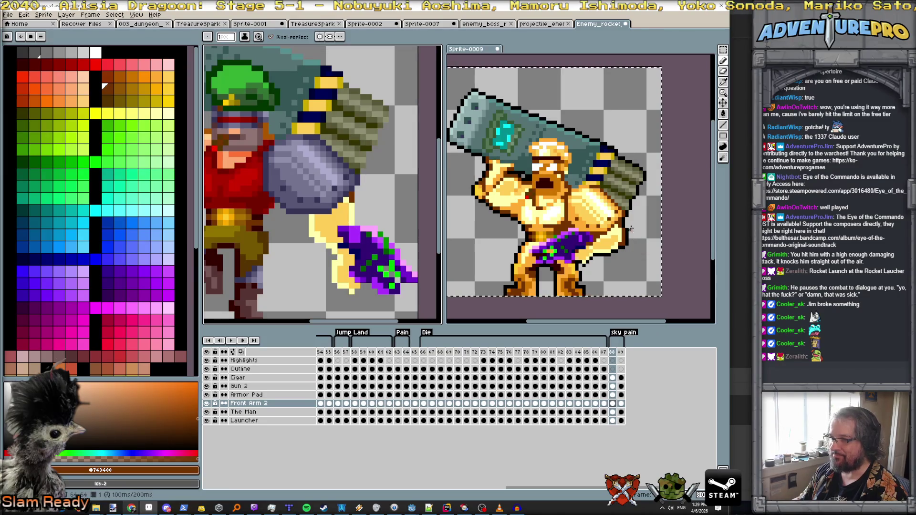
{"action": "scroll", "coordinate": [361, 226], "scroll_direction": "down", "scroll_amount": 1}
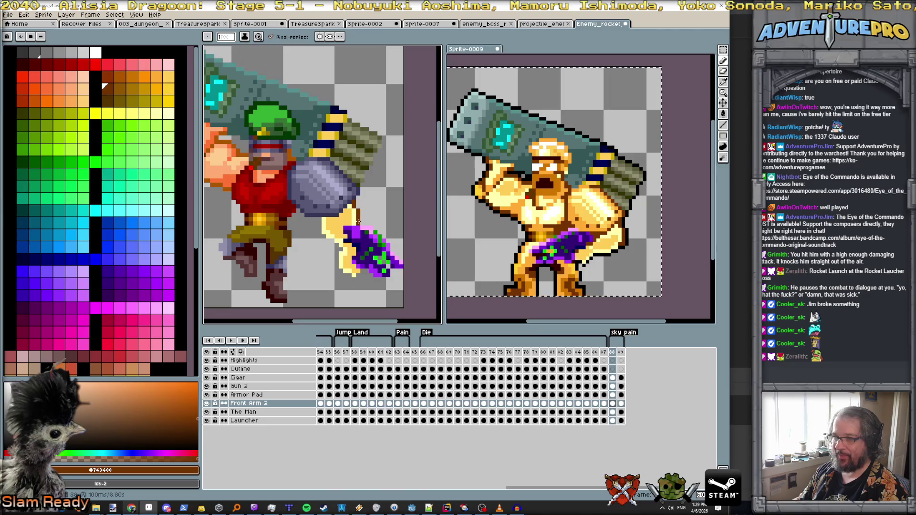
{"action": "scroll", "coordinate": [358, 222], "scroll_direction": "down", "scroll_amount": 3}
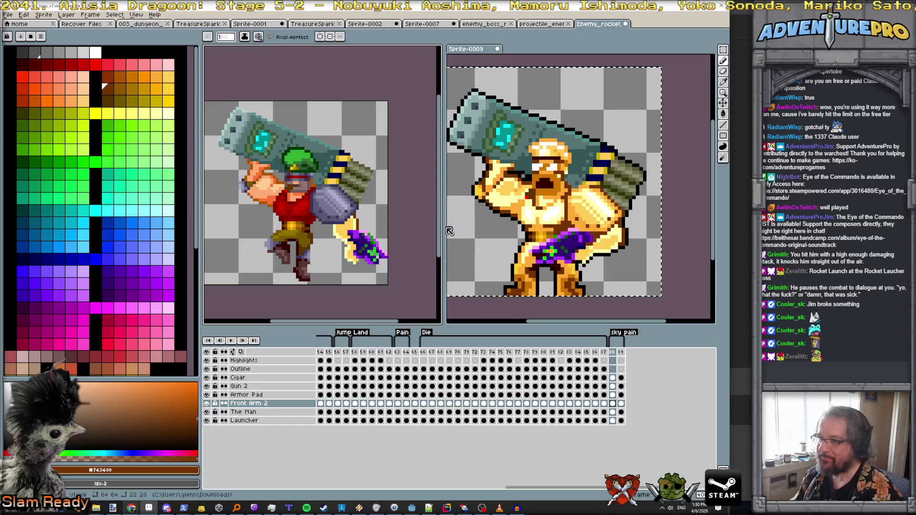
Flash The Man layer's visibility to compare, then make it the active layer.
{"action": "left_click", "coordinate": [206, 412]}
{"action": "left_click", "coordinate": [206, 412]}
{"action": "left_click", "coordinate": [206, 412]}
{"action": "left_click", "coordinate": [206, 412]}
{"action": "left_click", "coordinate": [235, 413]}
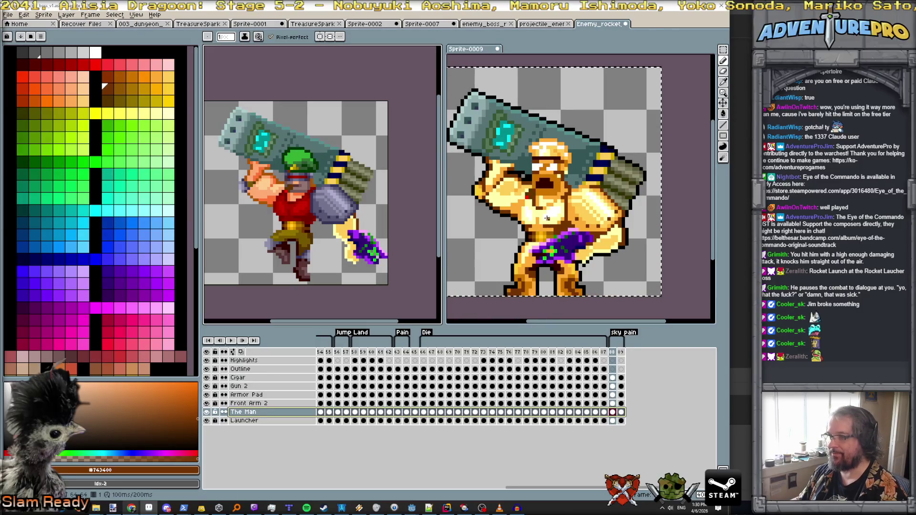
{"action": "scroll", "coordinate": [527, 218], "scroll_direction": "up", "scroll_amount": 1}
Fill the red shirt with pale cream and a body area with orange #ffac34 from the reference.
{"action": "left_click", "coordinate": [525, 219]}
{"action": "left_click", "coordinate": [293, 206]}
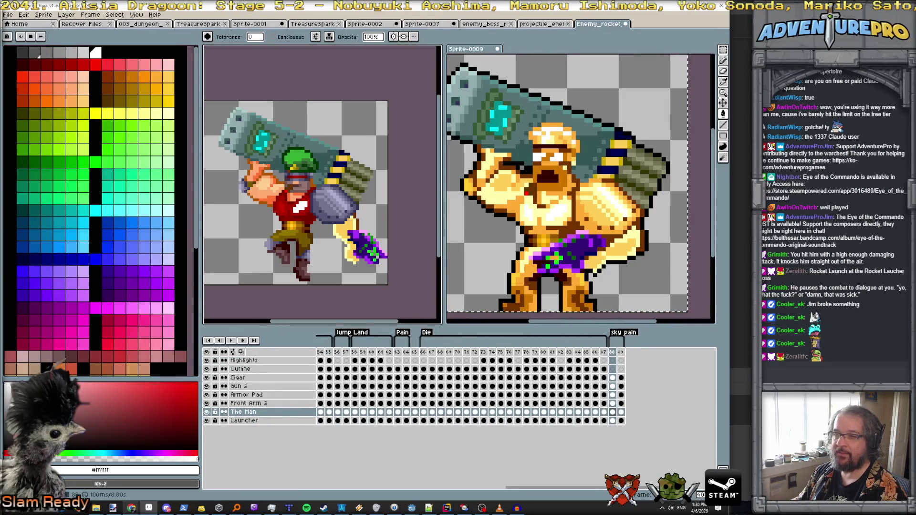
{"action": "left_click", "coordinate": [542, 225]}
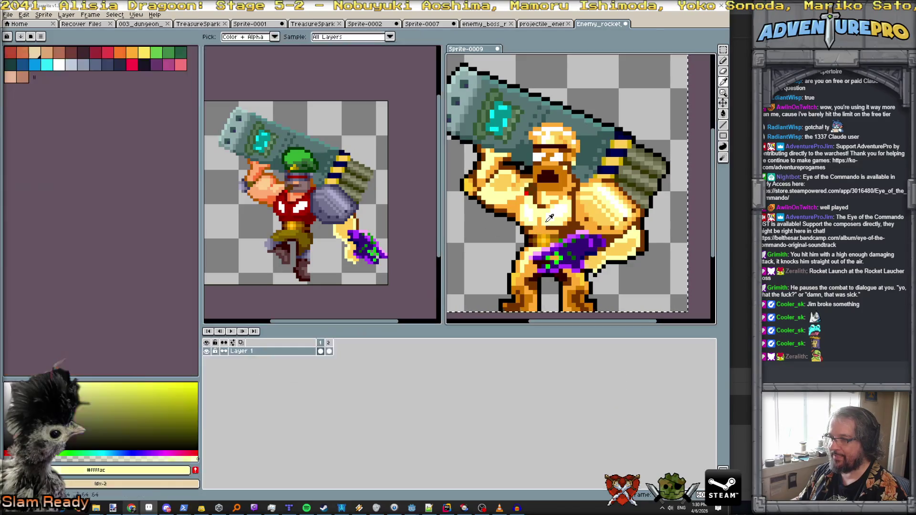
{"action": "left_click", "coordinate": [296, 216]}
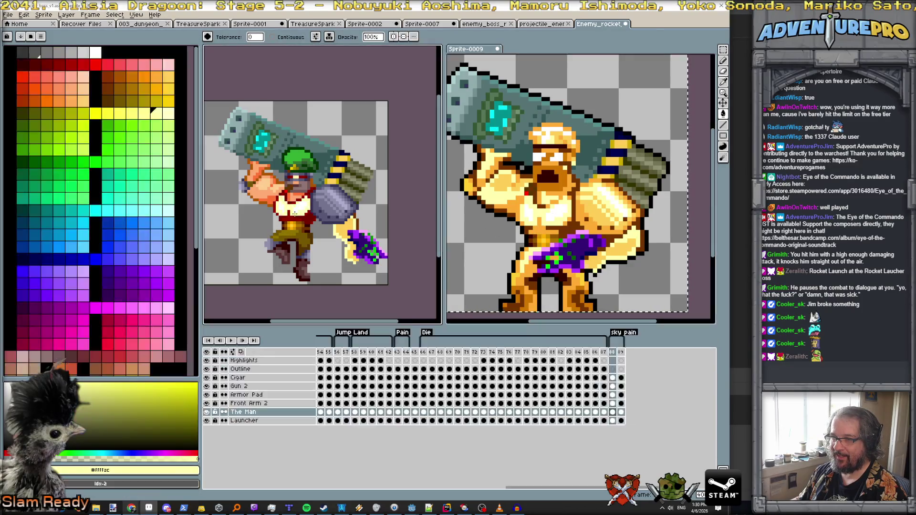
{"action": "left_click", "coordinate": [543, 225]}
{"action": "left_click", "coordinate": [288, 219]}
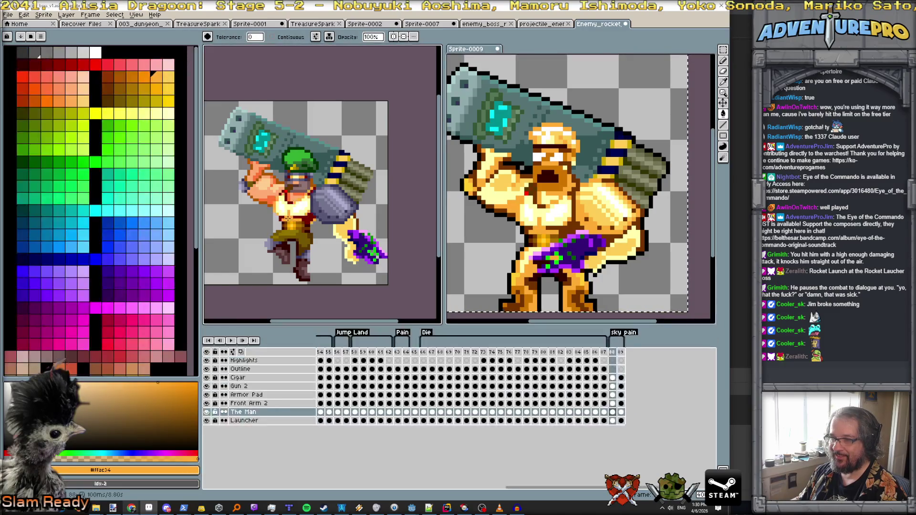
Sample dark brown #743400, then paint the arm pale yellow #ffffac and the skin orange #ffac34.
{"action": "left_click", "coordinate": [568, 231]}
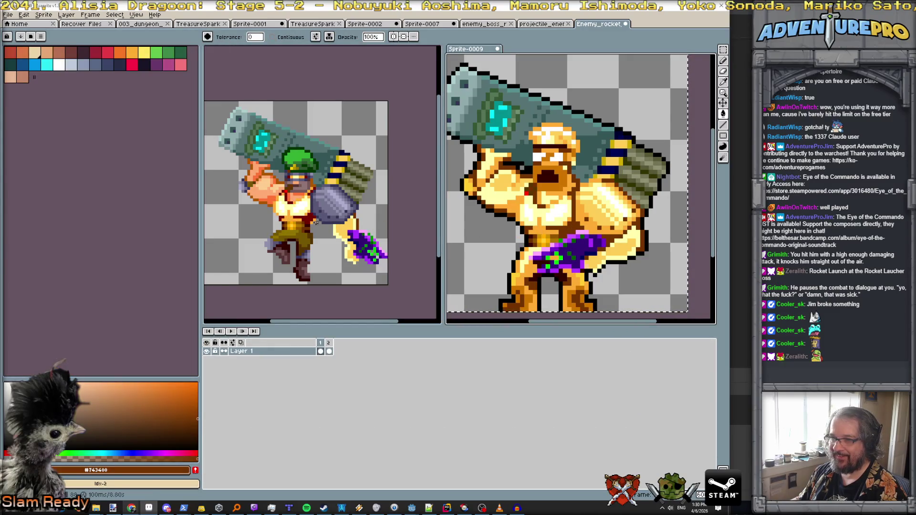
{"action": "left_click", "coordinate": [315, 222]}
{"action": "scroll", "coordinate": [318, 223], "scroll_direction": "up", "scroll_amount": 2}
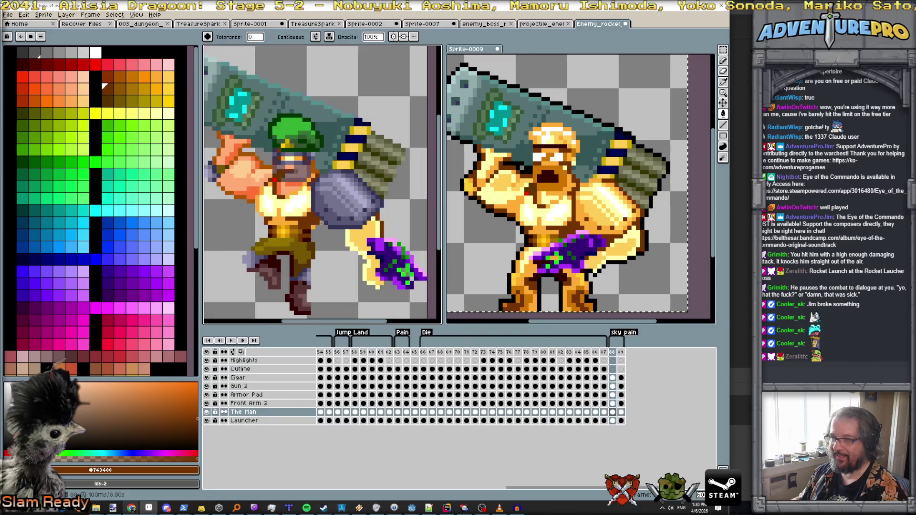
{"action": "left_click", "coordinate": [546, 199]}
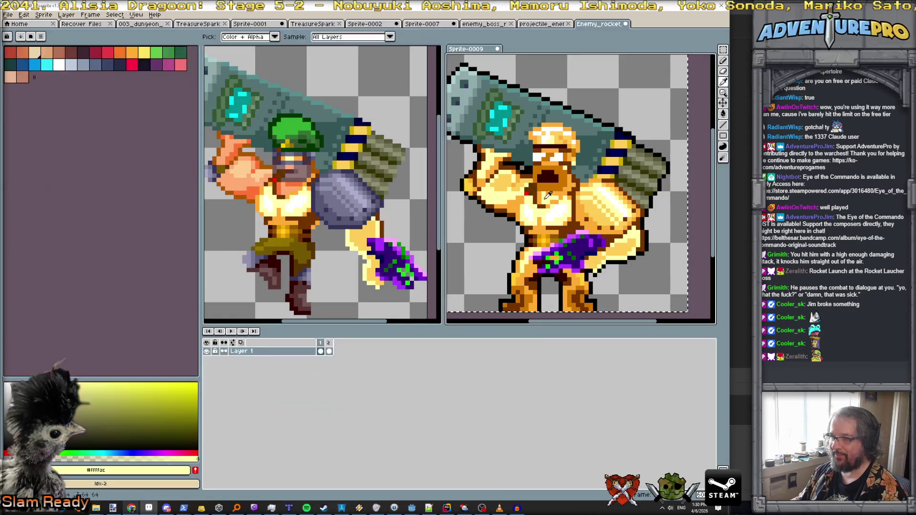
{"action": "left_click", "coordinate": [286, 190]}
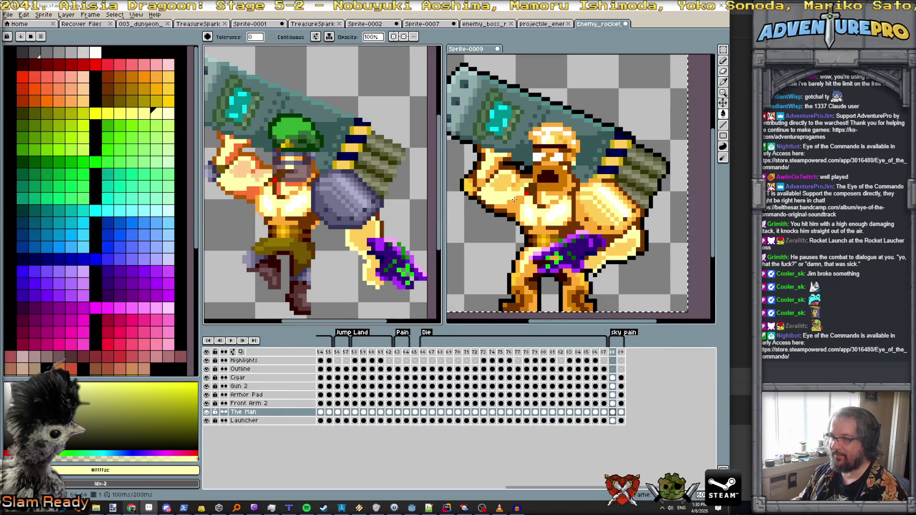
{"action": "left_click", "coordinate": [538, 199], "text": "alt"}
{"action": "left_click", "coordinate": [278, 189]}
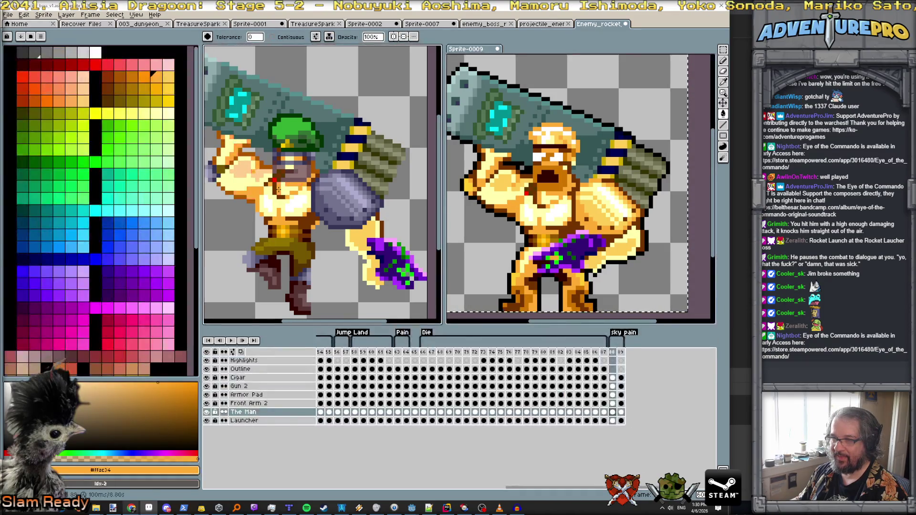
Fill body areas with gold #ffce57 and another golden shade from the reference.
{"action": "left_click", "coordinate": [505, 184], "text": "alt"}
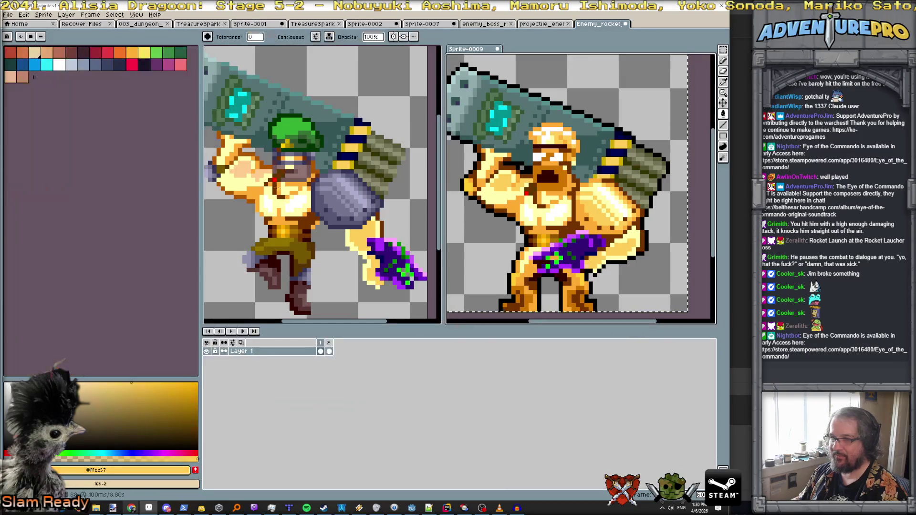
{"action": "left_click", "coordinate": [237, 169]}
{"action": "scroll", "coordinate": [274, 186], "scroll_direction": "down", "scroll_amount": 1}
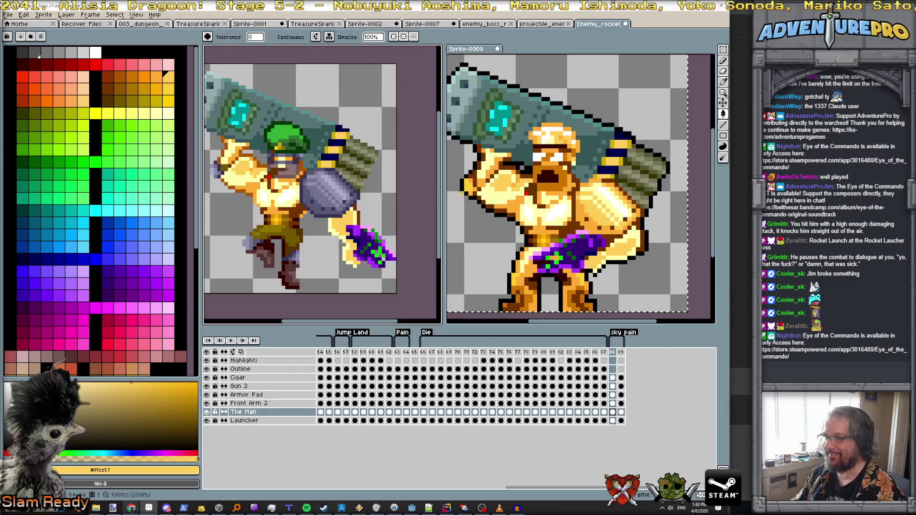
{"action": "left_click", "coordinate": [467, 187]}
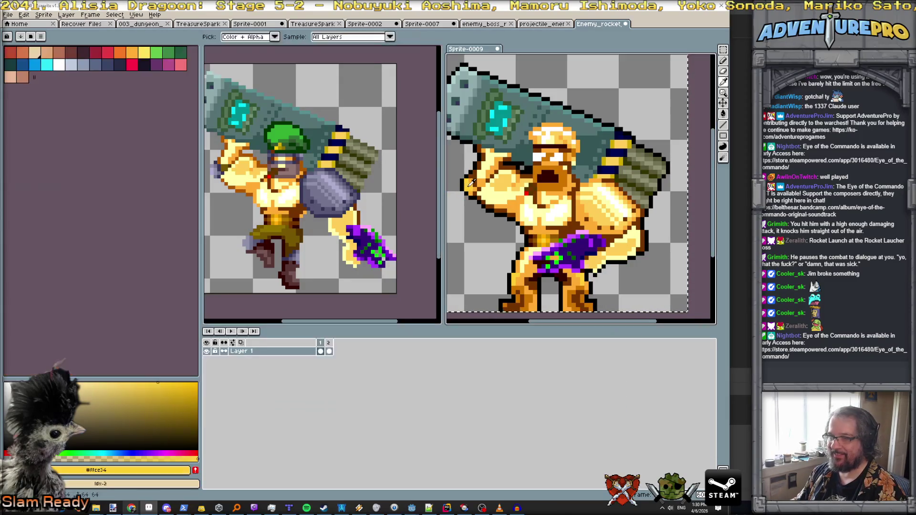
{"action": "left_click", "coordinate": [212, 173]}
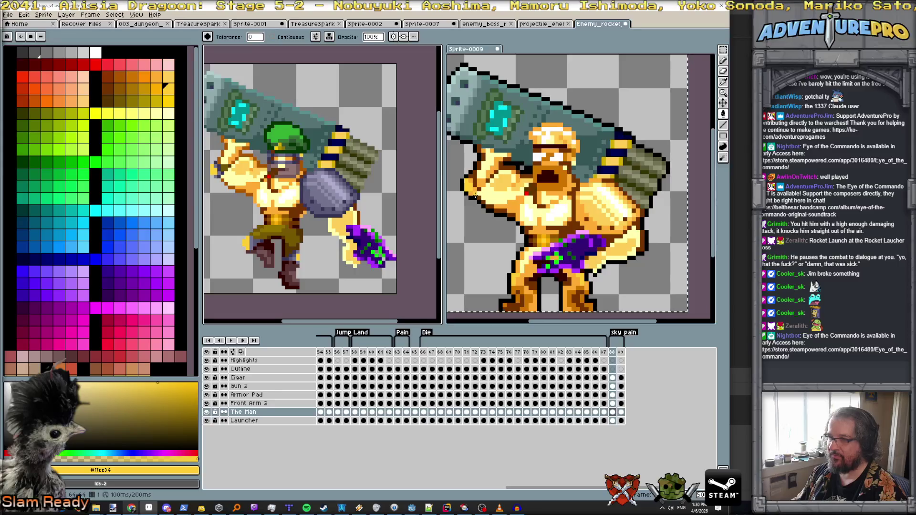
Pick the dark brown #743400 from the golden reference.
{"action": "left_click", "coordinate": [469, 193]}
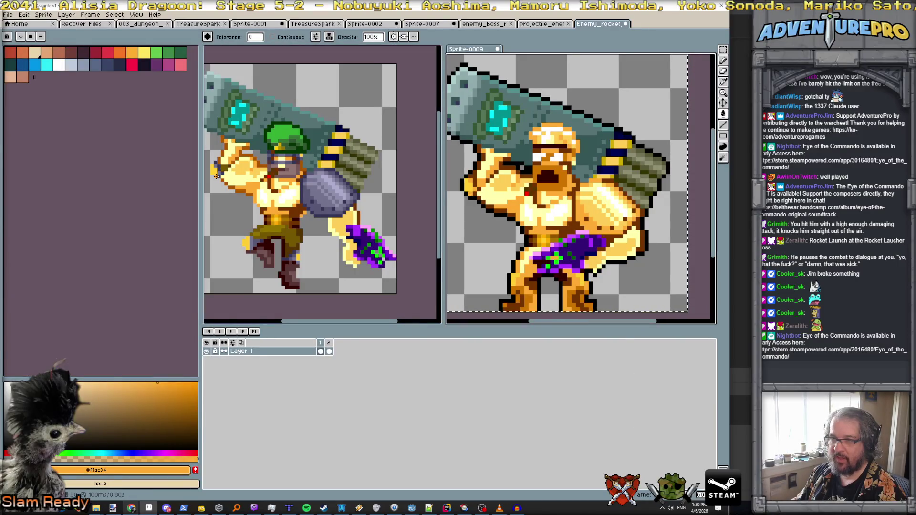
{"action": "left_click", "coordinate": [216, 176]}
{"action": "left_click", "coordinate": [484, 186], "text": "alt"}
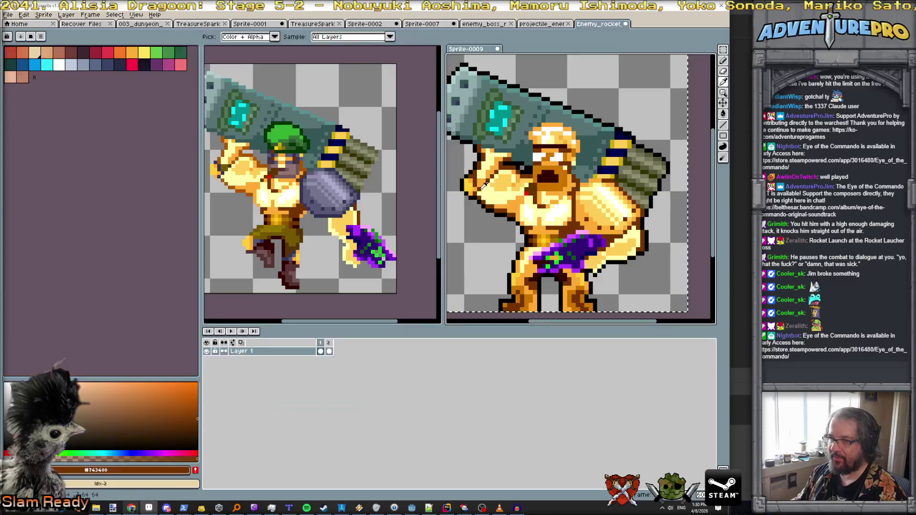
{"action": "left_click", "coordinate": [219, 177]}
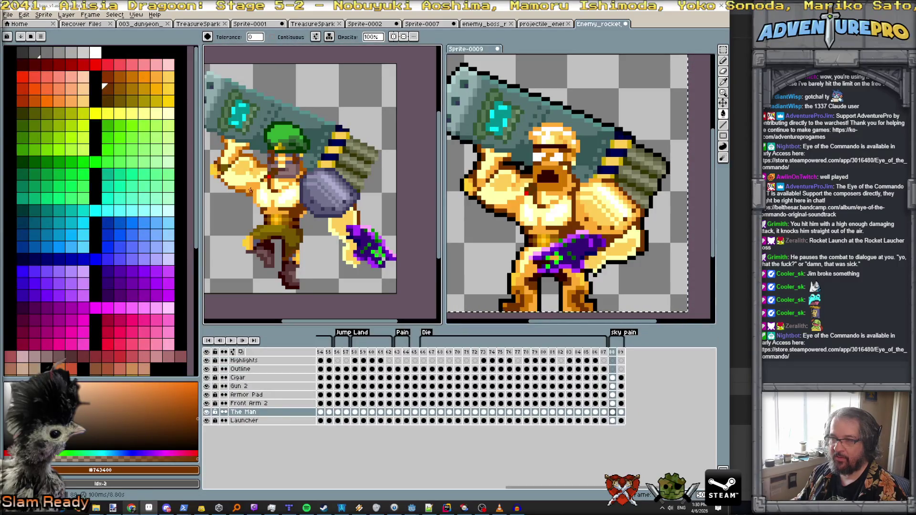
Sample the darkest shadow #340000 from the soldier, then hide The Man layer to compare.
{"action": "key", "text": "minus"}
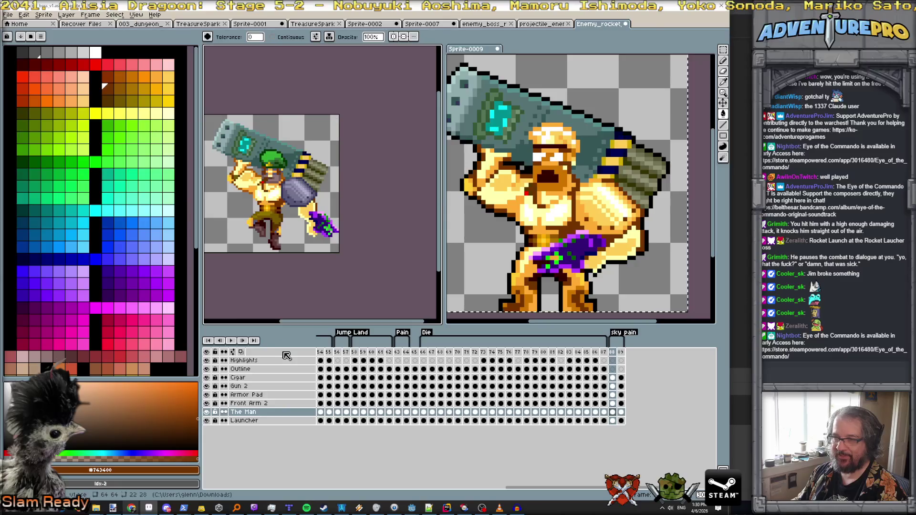
{"action": "scroll", "coordinate": [298, 232], "scroll_direction": "up", "scroll_amount": 2}
{"action": "left_click_drag", "start_coordinate": [306, 227], "coordinate": [329, 209]}
{"action": "scroll", "coordinate": [329, 209], "scroll_direction": "up", "scroll_amount": 2}
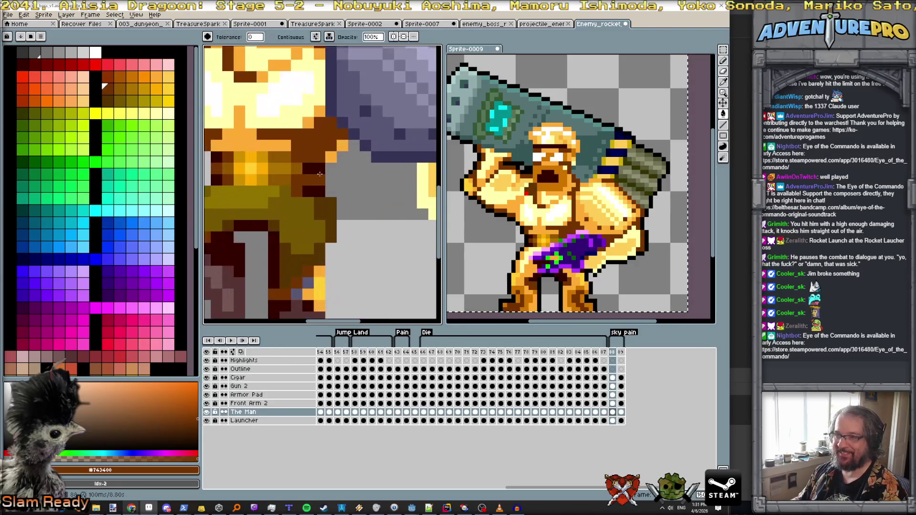
{"action": "left_click", "coordinate": [317, 168], "text": "alt"}
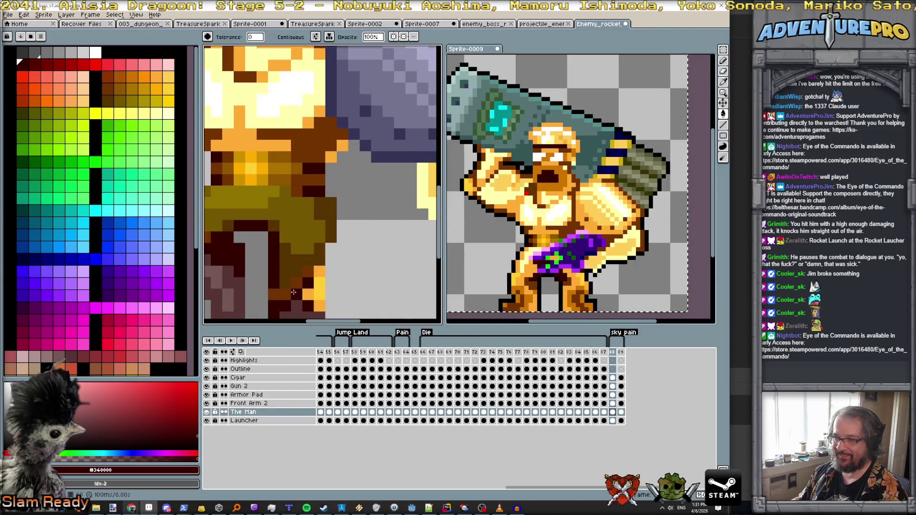
{"action": "scroll", "coordinate": [309, 271], "scroll_direction": "down", "scroll_amount": 1}
{"action": "left_click_drag", "start_coordinate": [309, 270], "coordinate": [323, 247]}
{"action": "scroll", "coordinate": [323, 247], "scroll_direction": "down", "scroll_amount": 4}
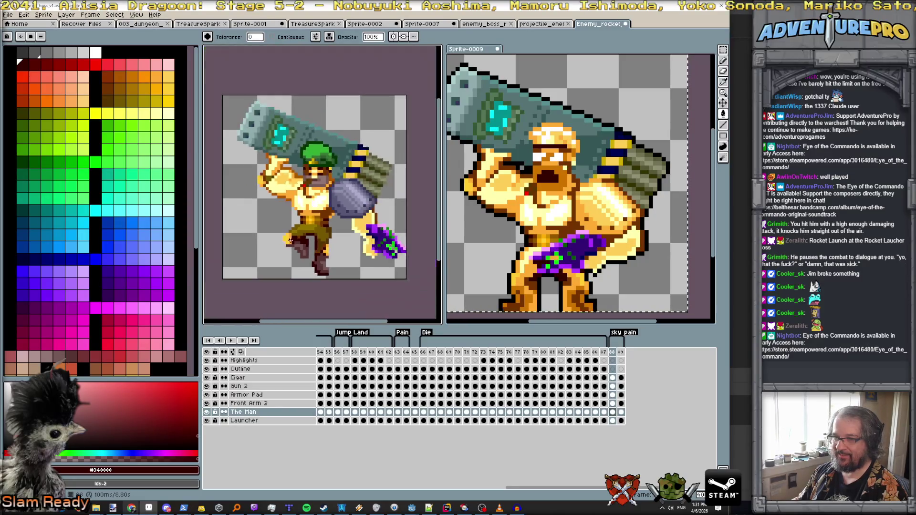
{"action": "left_click", "coordinate": [206, 412]}
Show The Man layer again and fill the inside of the hat with white.
{"action": "left_click", "coordinate": [206, 412]}
{"action": "left_click", "coordinate": [206, 412]}
{"action": "left_click", "coordinate": [207, 412]}
{"action": "scroll", "coordinate": [553, 163], "scroll_direction": "up", "scroll_amount": 3}
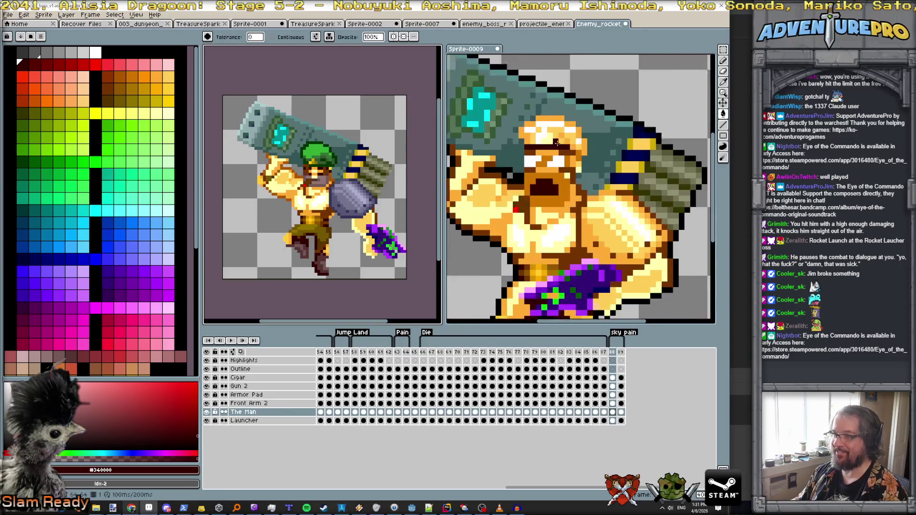
{"action": "left_click", "coordinate": [538, 113]}
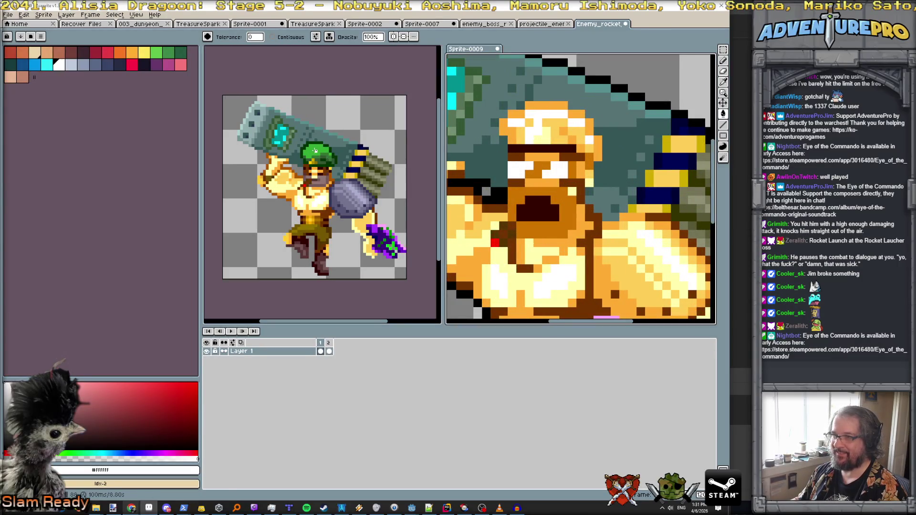
{"action": "scroll", "coordinate": [315, 151], "scroll_direction": "up", "scroll_amount": 1}
{"action": "left_click", "coordinate": [318, 152]}
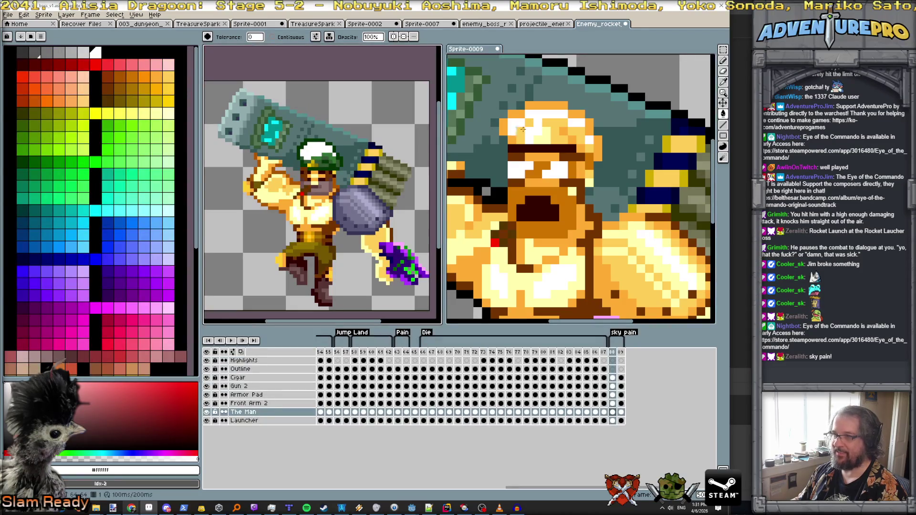
Recolour the green hat with the reference's gold and a deeper gold shade.
{"action": "left_click", "coordinate": [549, 125]}
{"action": "scroll", "coordinate": [307, 162], "scroll_direction": "up", "scroll_amount": 1}
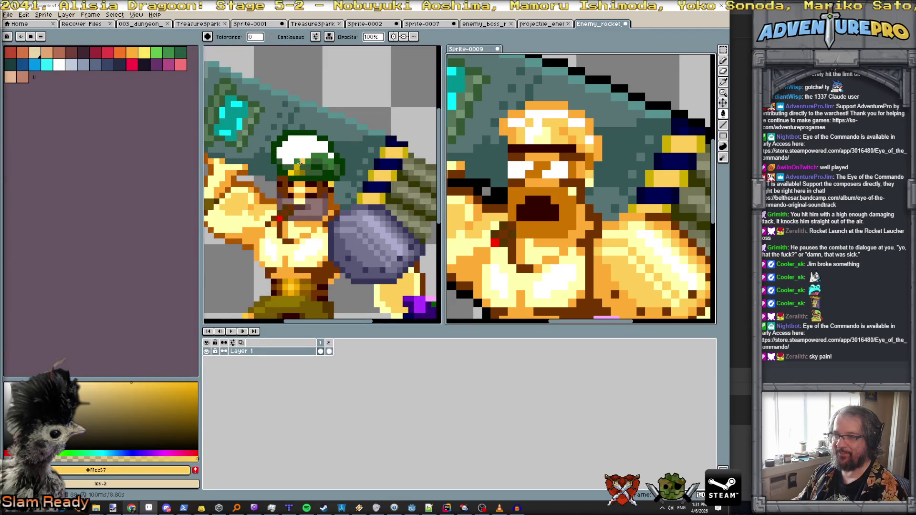
{"action": "left_click", "coordinate": [300, 162]}
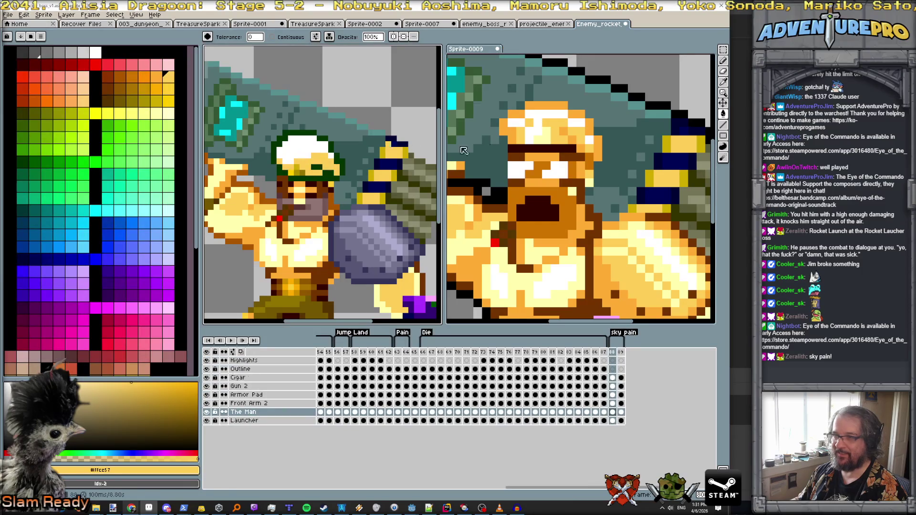
{"action": "left_click", "coordinate": [563, 105]}
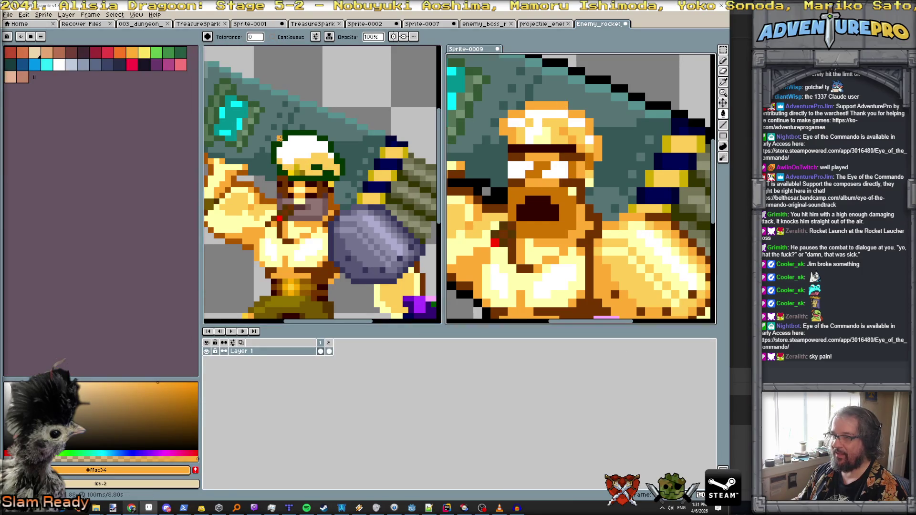
{"action": "left_click", "coordinate": [283, 139]}
{"action": "scroll", "coordinate": [282, 139], "scroll_direction": "down", "scroll_amount": 5}
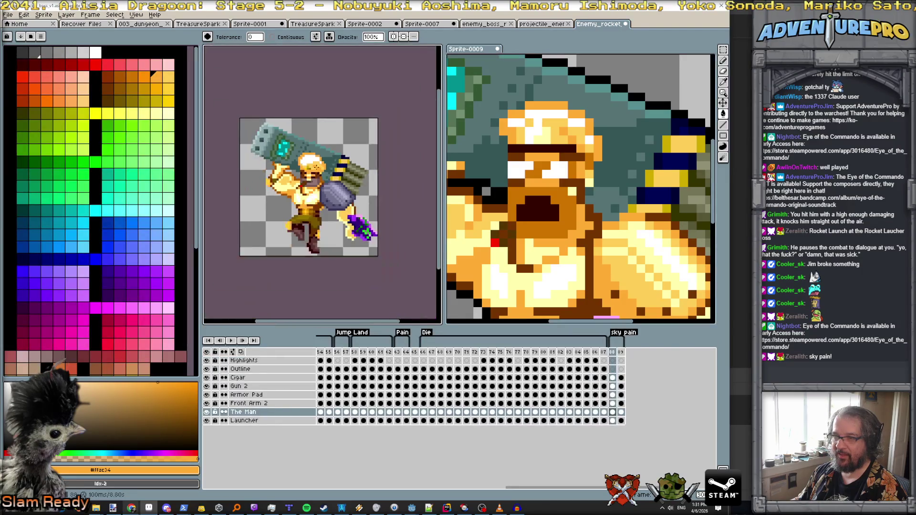
{"action": "scroll", "coordinate": [236, 176], "scroll_direction": "up", "scroll_amount": 5}
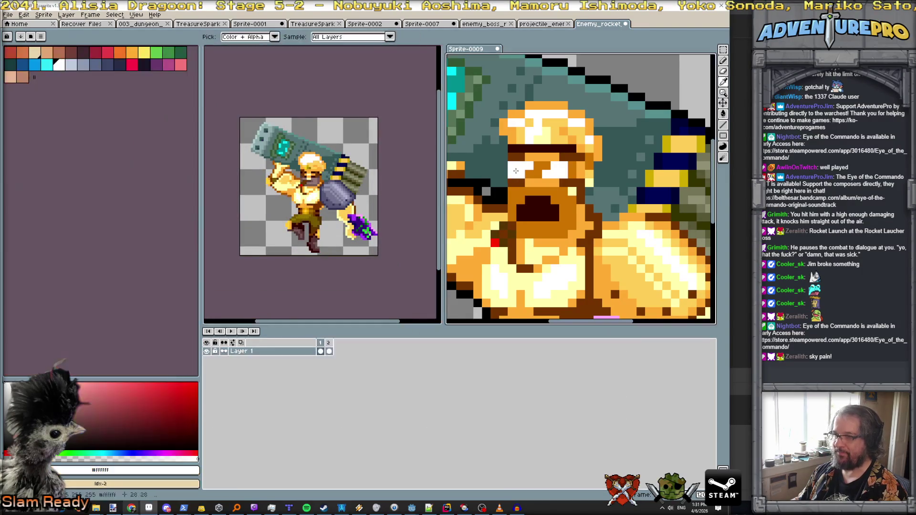
Switch to the pencil and paint the first white eye.
{"action": "key", "text": "b"}
{"action": "scroll", "coordinate": [244, 179], "scroll_direction": "up", "scroll_amount": 2}
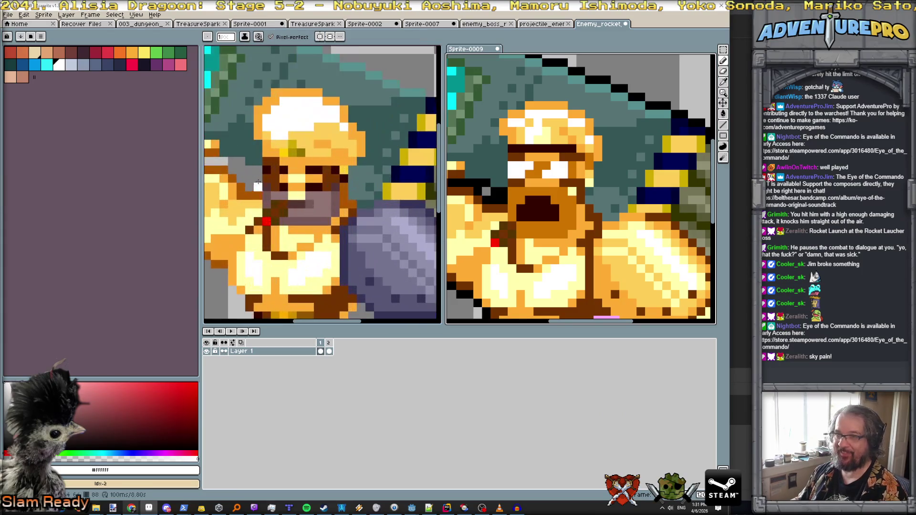
{"action": "left_click_drag", "start_coordinate": [264, 184], "coordinate": [278, 183]}
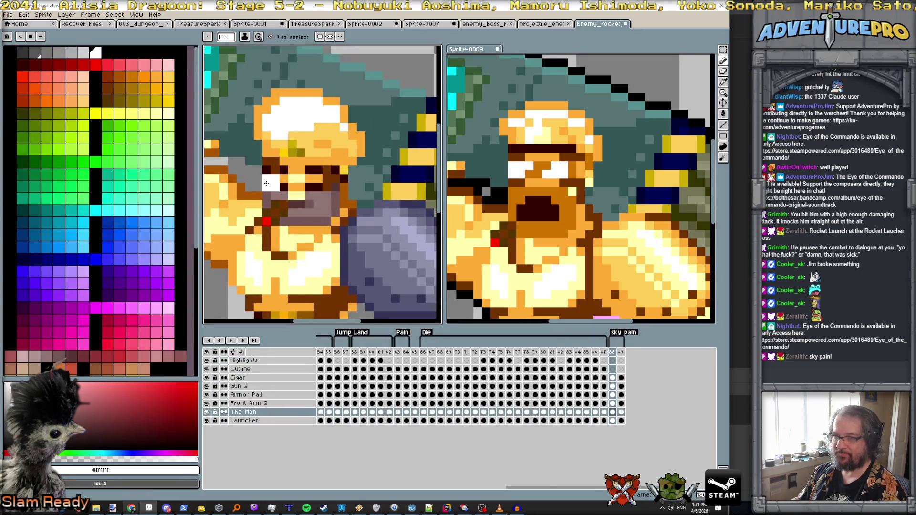
Paint the second white eye and an orange #ce7400 brow between the eyes.
{"action": "mouse_move", "coordinate": [312, 185]}
{"action": "left_mouse_down"}
{"action": "mouse_move", "coordinate": [327, 183]}
{"action": "mouse_move", "coordinate": [318, 181]}
{"action": "left_mouse_up"}
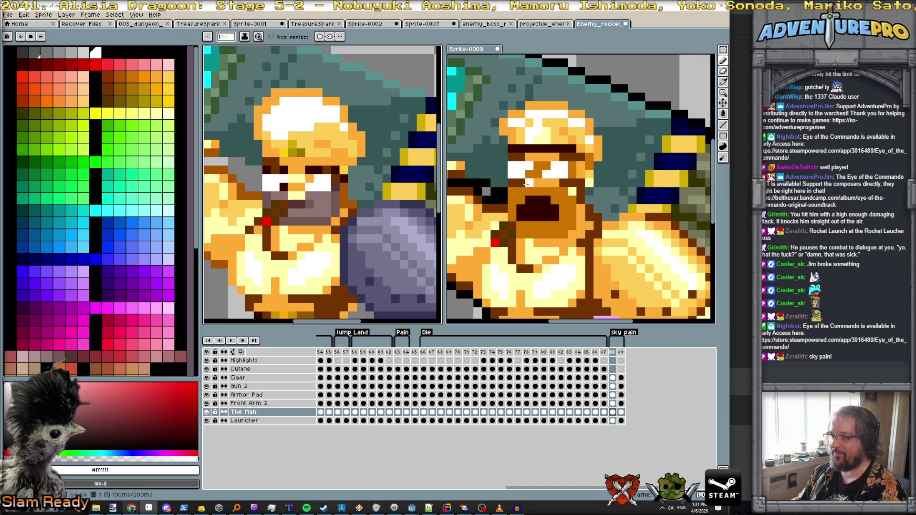
{"action": "left_click", "coordinate": [532, 178], "text": "alt"}
{"action": "left_click", "coordinate": [286, 187]}
{"action": "left_click_drag", "start_coordinate": [288, 180], "coordinate": [312, 179]}
{"action": "scroll", "coordinate": [334, 184], "scroll_direction": "down", "scroll_amount": 5}
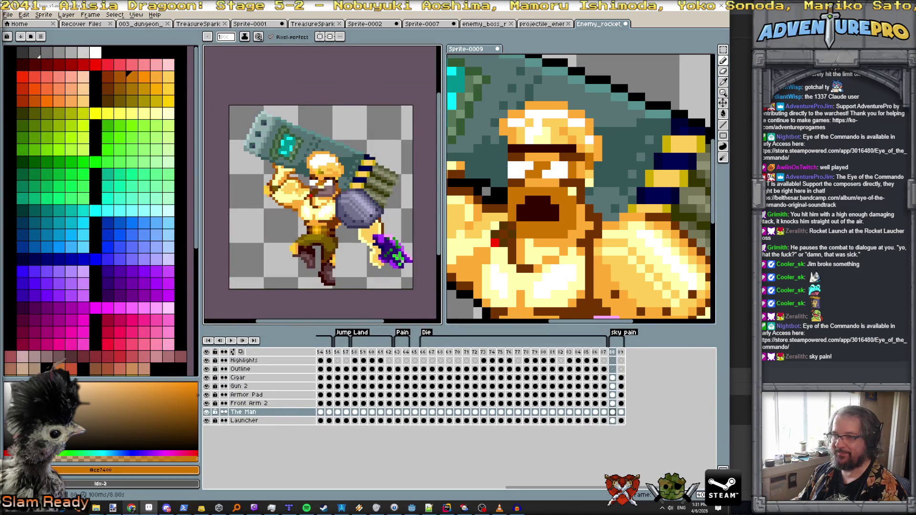
{"action": "scroll", "coordinate": [331, 184], "scroll_direction": "up", "scroll_amount": 1}
{"action": "scroll", "coordinate": [354, 198], "scroll_direction": "up", "scroll_amount": 1}
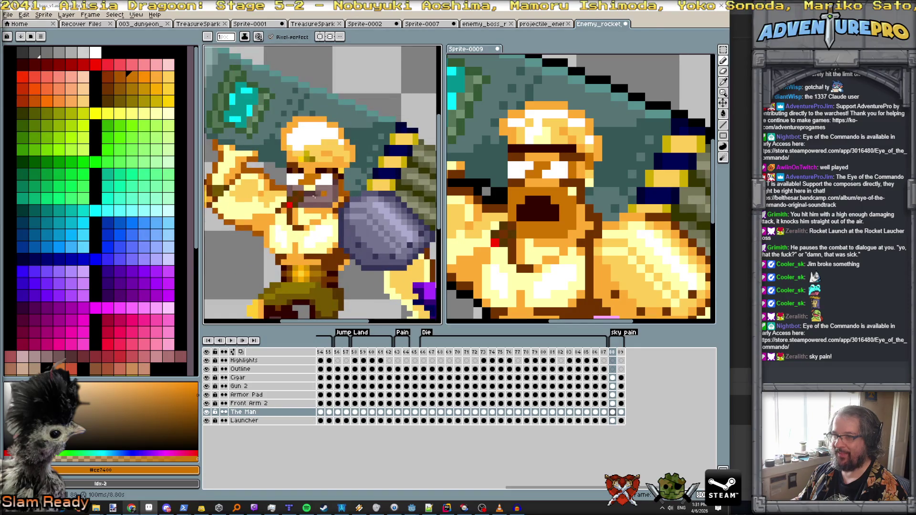
{"action": "scroll", "coordinate": [313, 196], "scroll_direction": "up", "scroll_amount": 1}
Paint the open mouth in dark #340000, undoing the stray pixels to its right.
{"action": "left_click", "coordinate": [520, 208]}
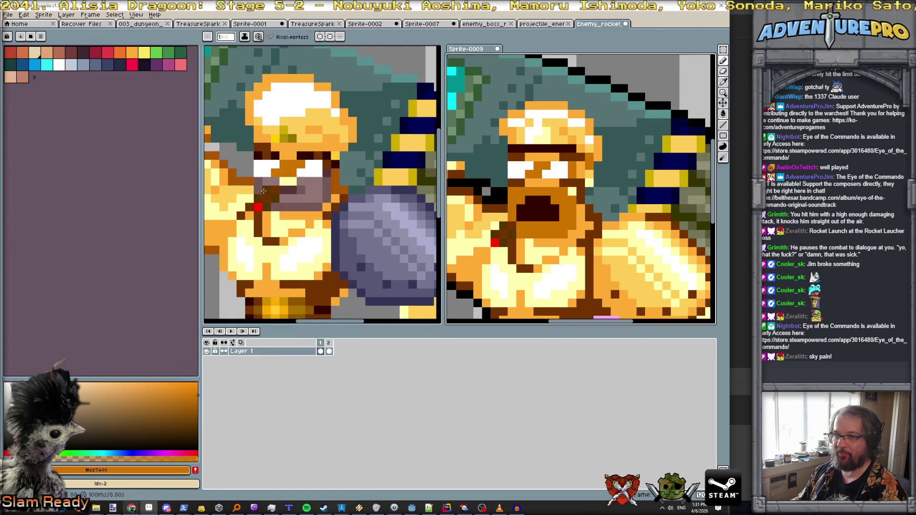
{"action": "left_click", "coordinate": [261, 189]}
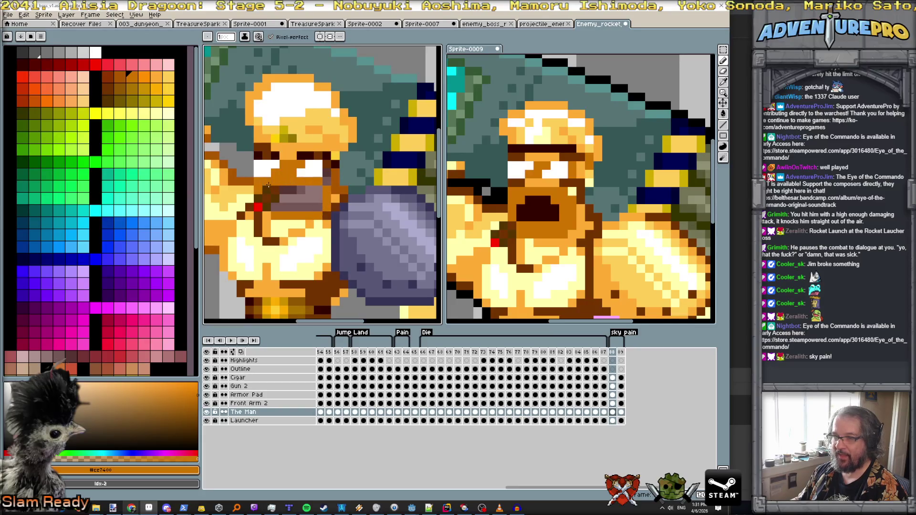
{"action": "left_click", "coordinate": [518, 209]}
{"action": "mouse_move", "coordinate": [282, 189]}
{"action": "left_mouse_down"}
{"action": "mouse_move", "coordinate": [301, 193]}
{"action": "mouse_move", "coordinate": [281, 207]}
{"action": "mouse_move", "coordinate": [310, 205]}
{"action": "mouse_move", "coordinate": [302, 192]}
{"action": "left_mouse_up"}
{"action": "key", "text": "ctrl+z"}
Pick the orange face shade from the sprite and select the Cigar layer.
{"action": "left_click", "coordinate": [316, 191], "text": "alt"}
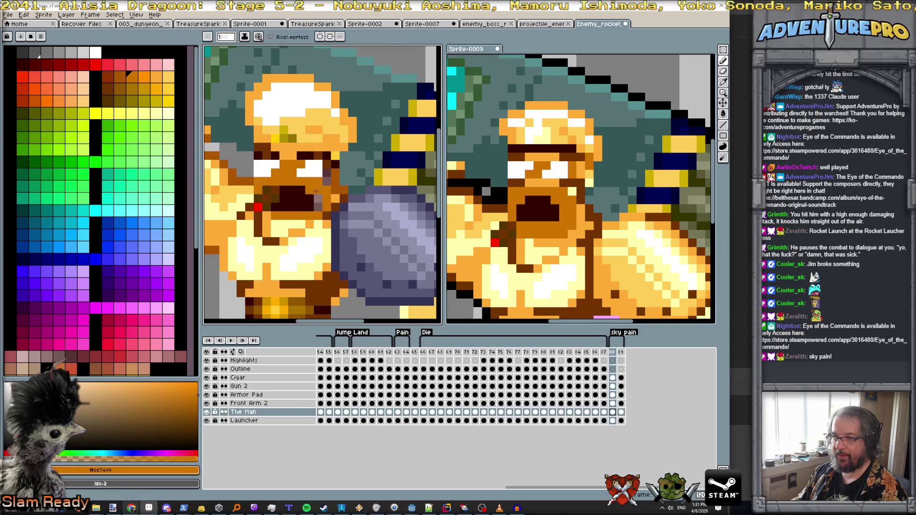
{"action": "scroll", "coordinate": [281, 219], "scroll_direction": "down", "scroll_amount": 3}
{"action": "scroll", "coordinate": [282, 218], "scroll_direction": "up", "scroll_amount": 1}
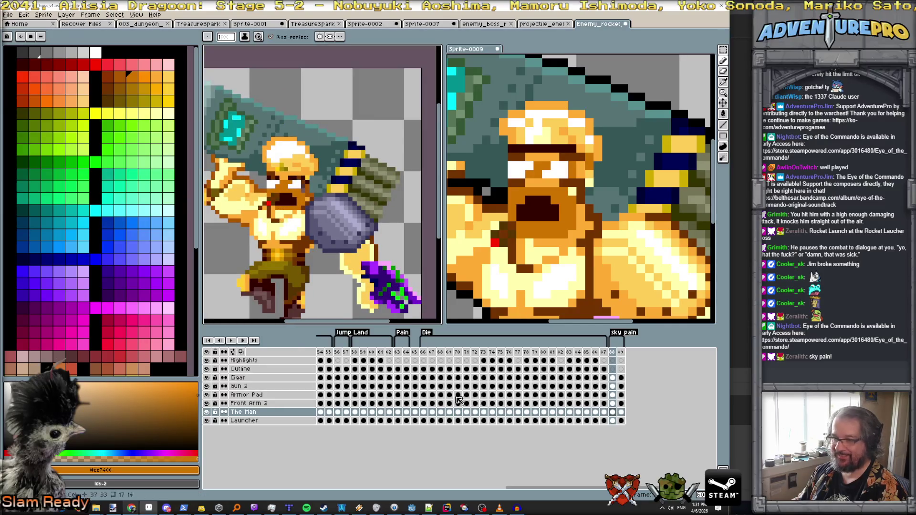
{"action": "left_click", "coordinate": [613, 377]}
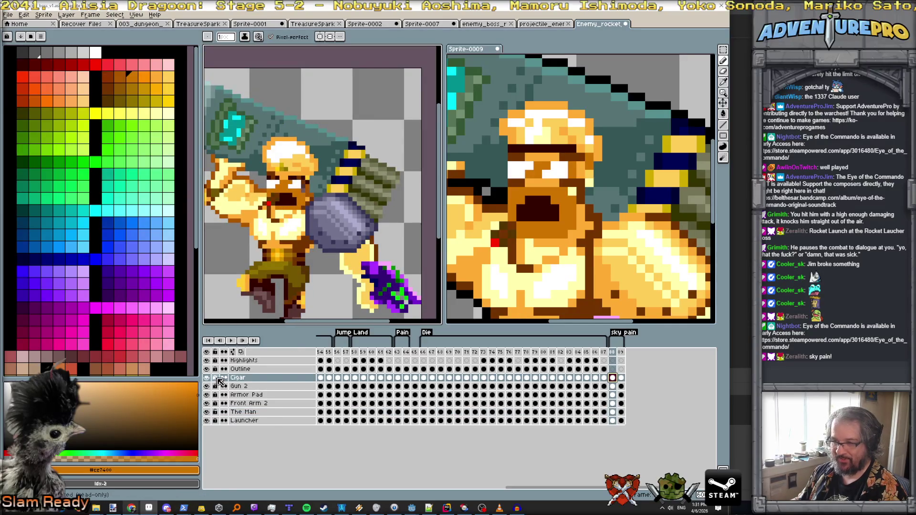
Nudge the cigar slightly up and right, then return to The Man layer with the pencil.
{"action": "left_click", "coordinate": [723, 103]}
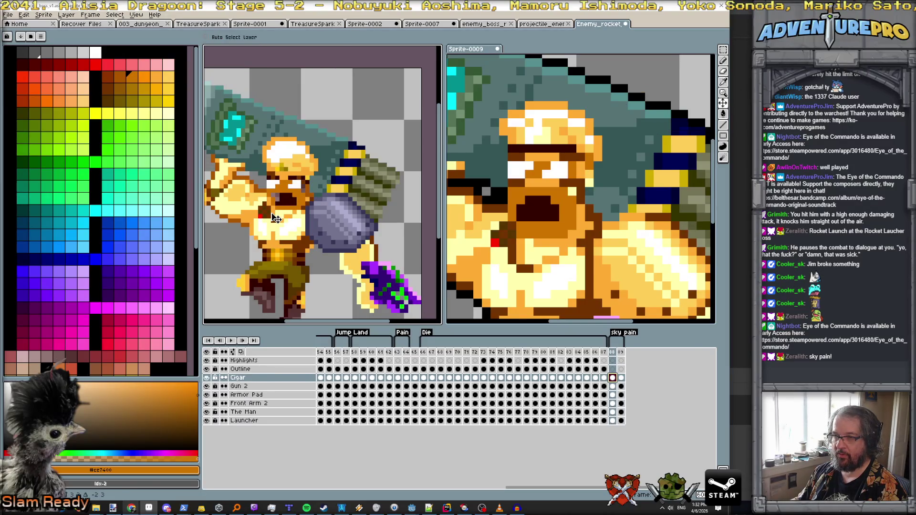
{"action": "left_click_drag", "start_coordinate": [275, 218], "coordinate": [279, 214]}
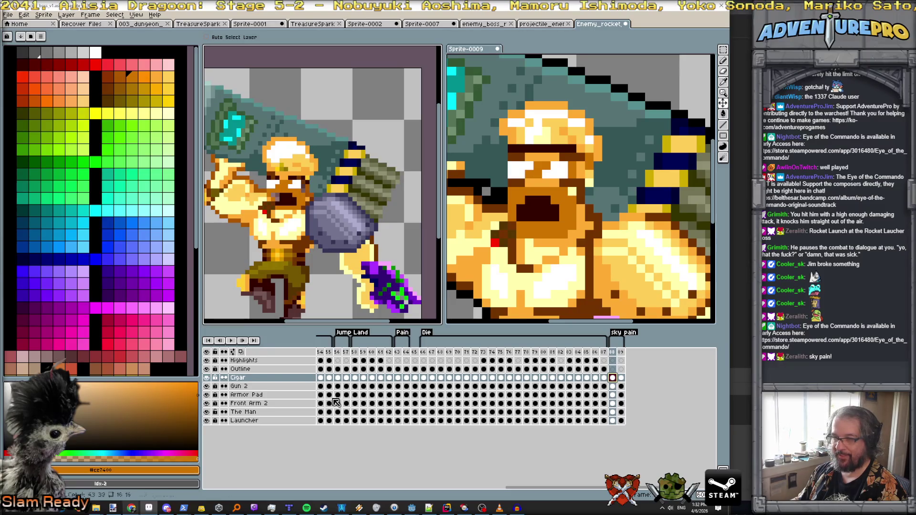
{"action": "left_click", "coordinate": [260, 412]}
{"action": "scroll", "coordinate": [268, 199], "scroll_direction": "up", "scroll_amount": 2}
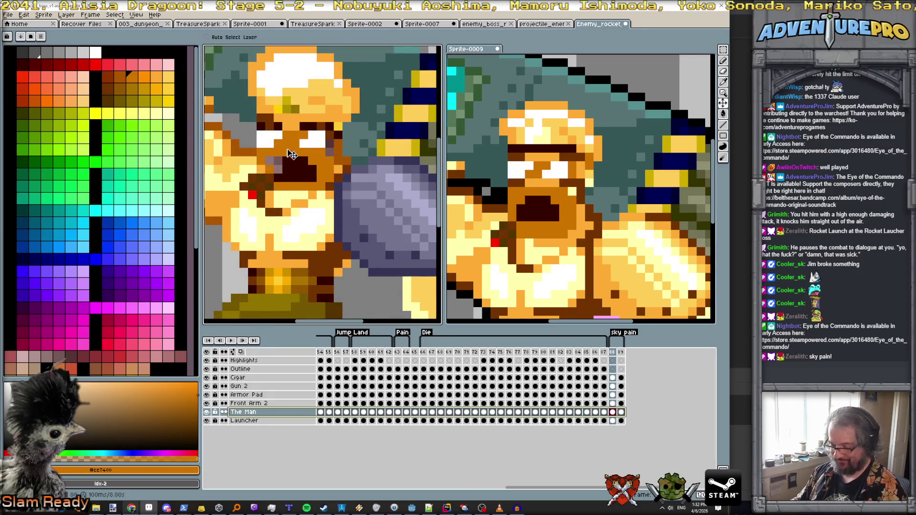
{"action": "key", "text": "b"}
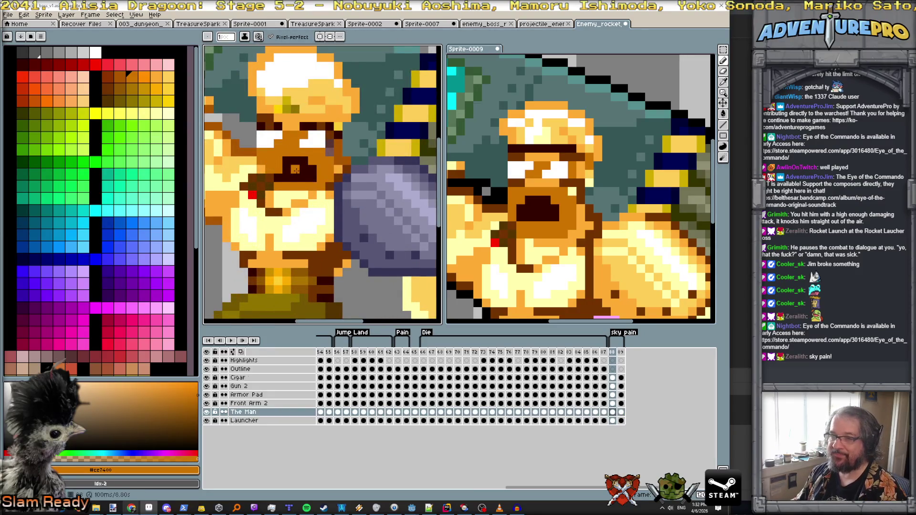
Sample the dark #340000 from the soldier's face and compare it with the golden reference.
{"action": "left_click", "coordinate": [296, 169], "text": "alt"}
{"action": "scroll", "coordinate": [317, 163], "scroll_direction": "down", "scroll_amount": 2}
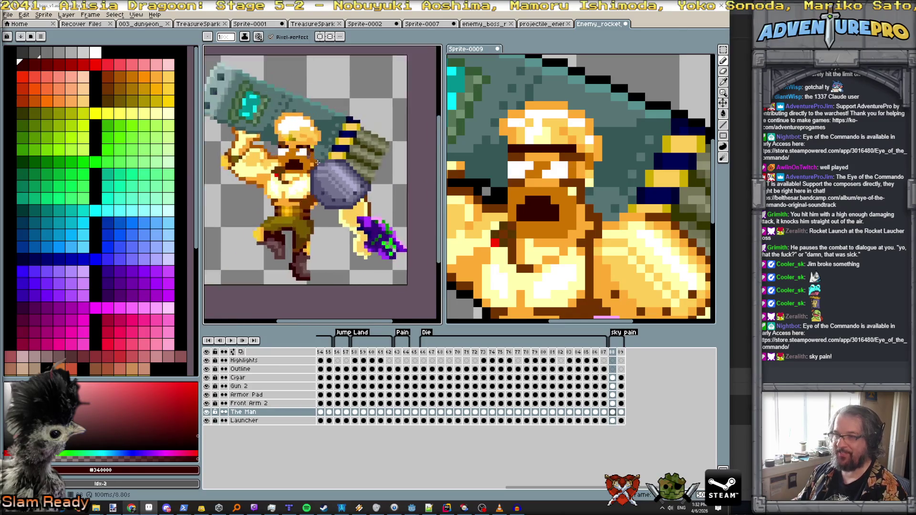
{"action": "scroll", "coordinate": [317, 162], "scroll_direction": "up", "scroll_amount": 3}
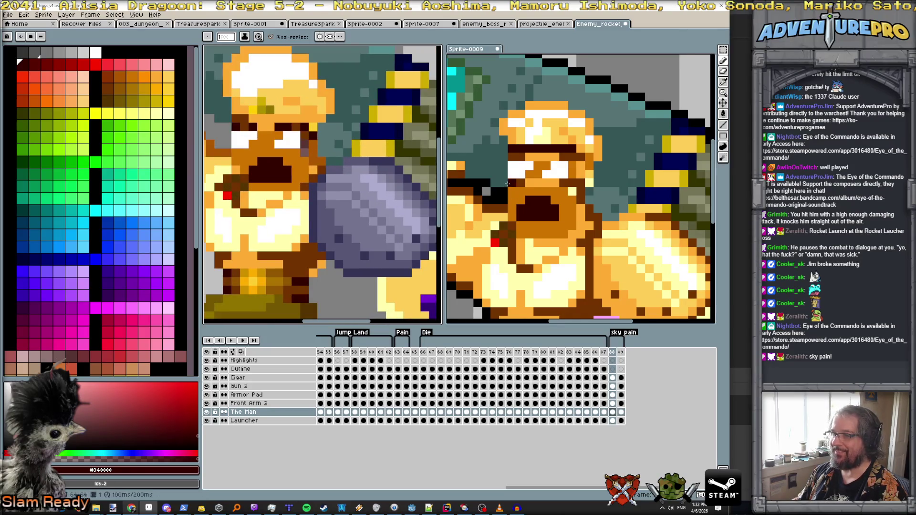
{"action": "left_click", "coordinate": [508, 183]}
{"action": "left_click", "coordinate": [234, 154]}
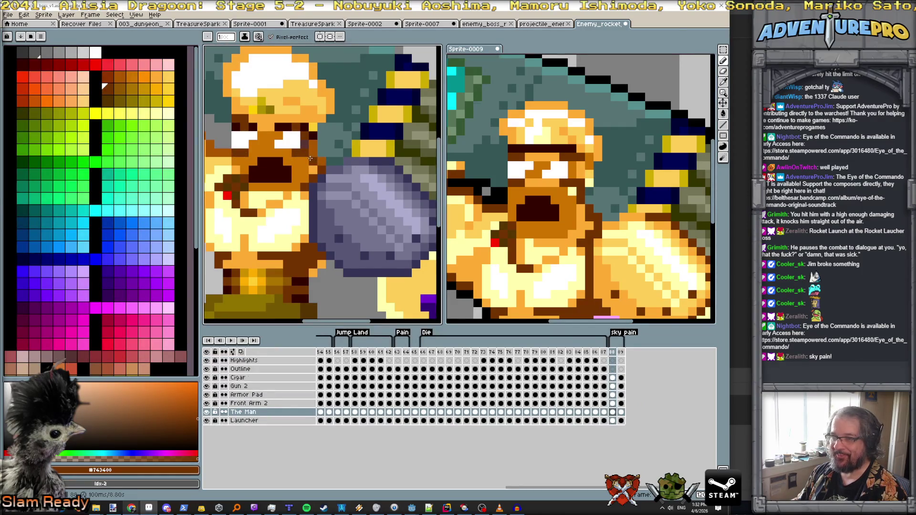
{"action": "scroll", "coordinate": [279, 155], "scroll_direction": "down", "scroll_amount": 3}
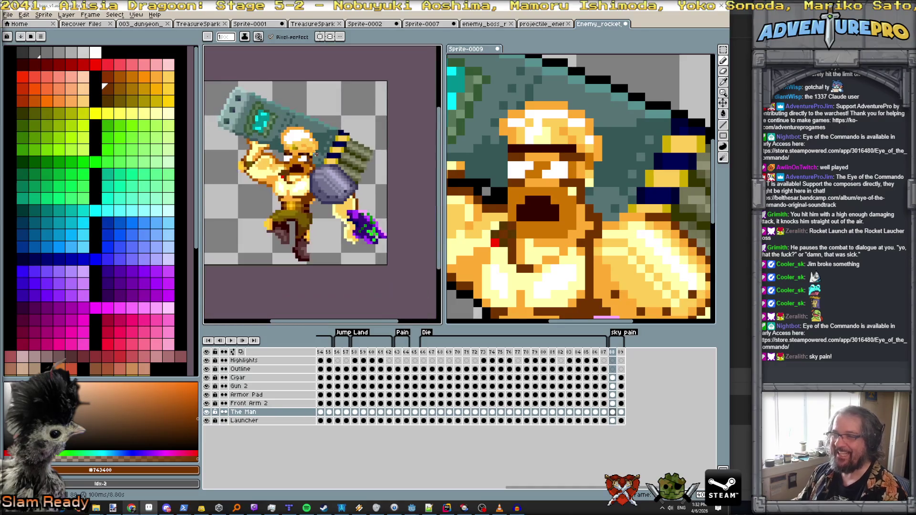
{"action": "scroll", "coordinate": [281, 152], "scroll_direction": "up", "scroll_amount": 3}
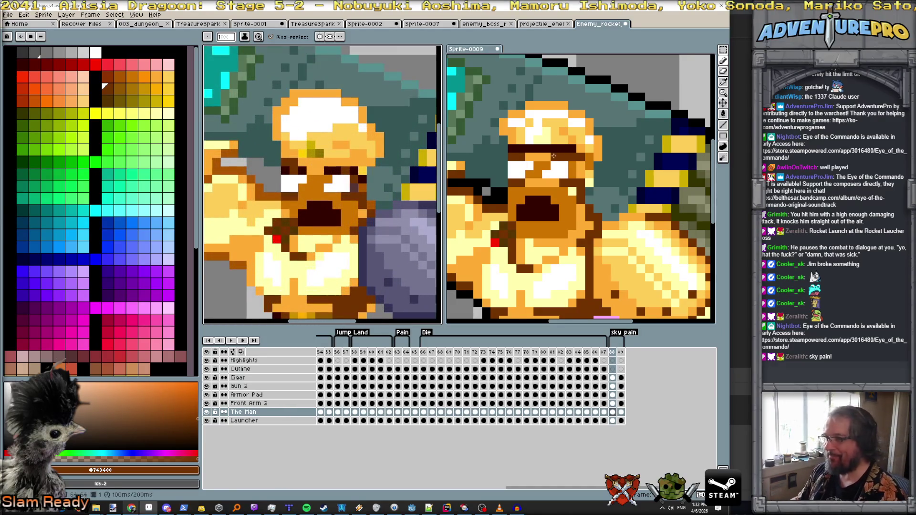
{"action": "left_click", "coordinate": [543, 139]}
{"action": "left_click", "coordinate": [310, 145]}
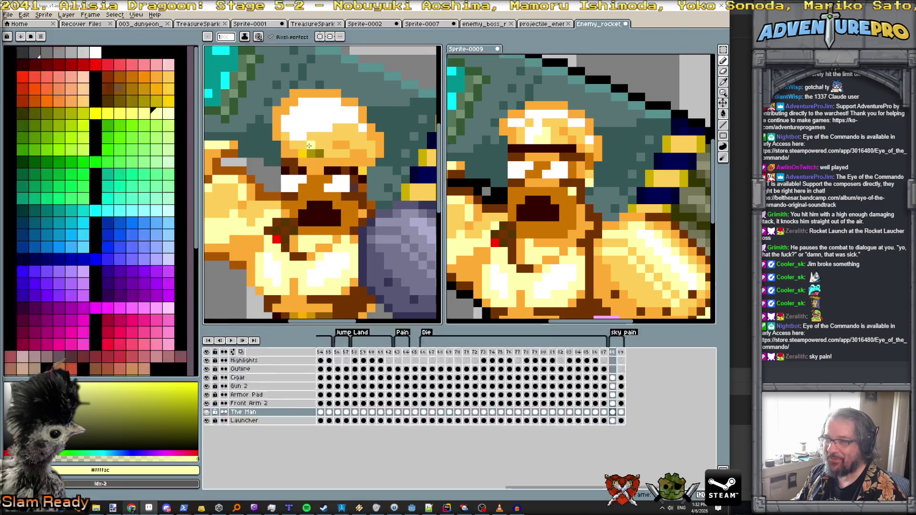
Zoom around the face, re-sample the dark red-brown, and activate the golden reference.
{"action": "scroll", "coordinate": [322, 154], "scroll_direction": "down", "scroll_amount": 3}
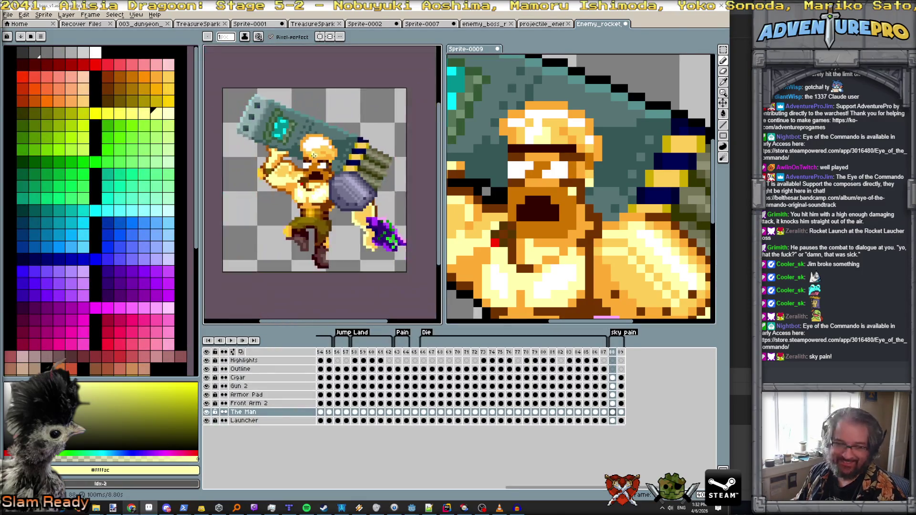
{"action": "scroll", "coordinate": [313, 155], "scroll_direction": "down", "scroll_amount": 2}
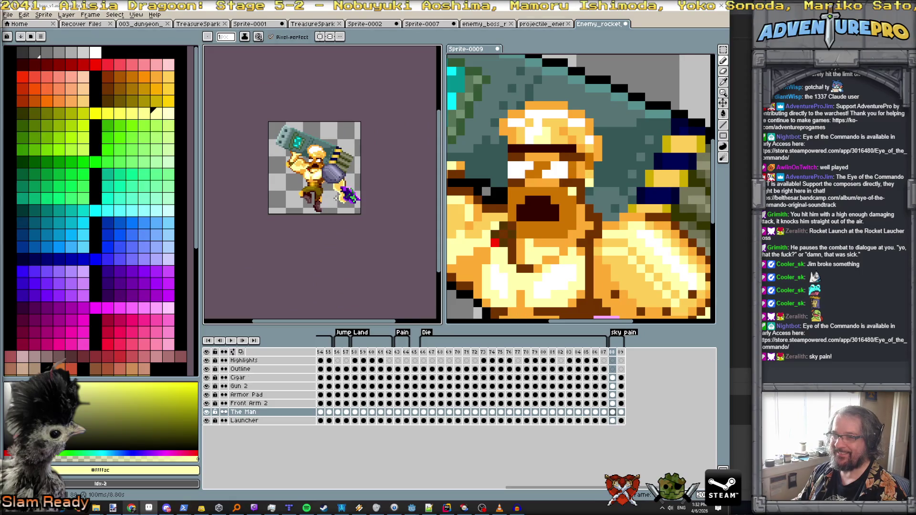
{"action": "scroll", "coordinate": [322, 187], "scroll_direction": "down", "scroll_amount": 1}
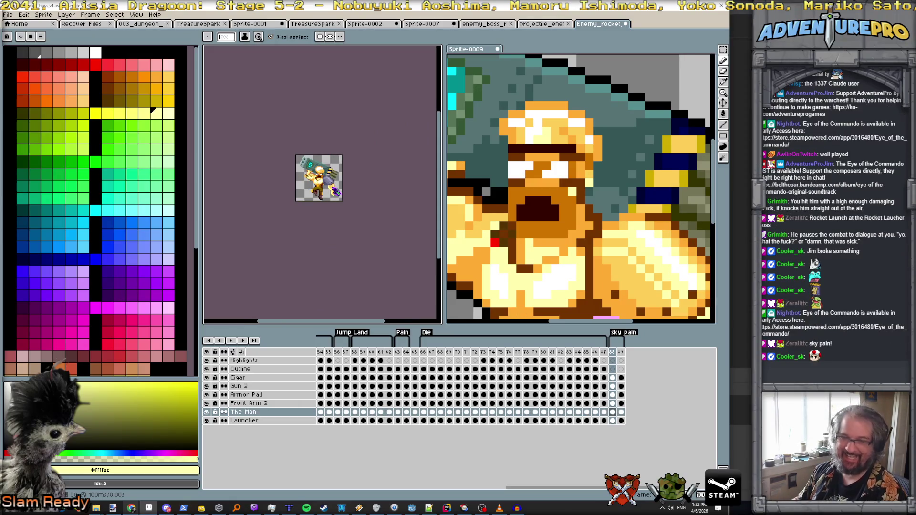
{"action": "scroll", "coordinate": [318, 178], "scroll_direction": "up", "scroll_amount": 4}
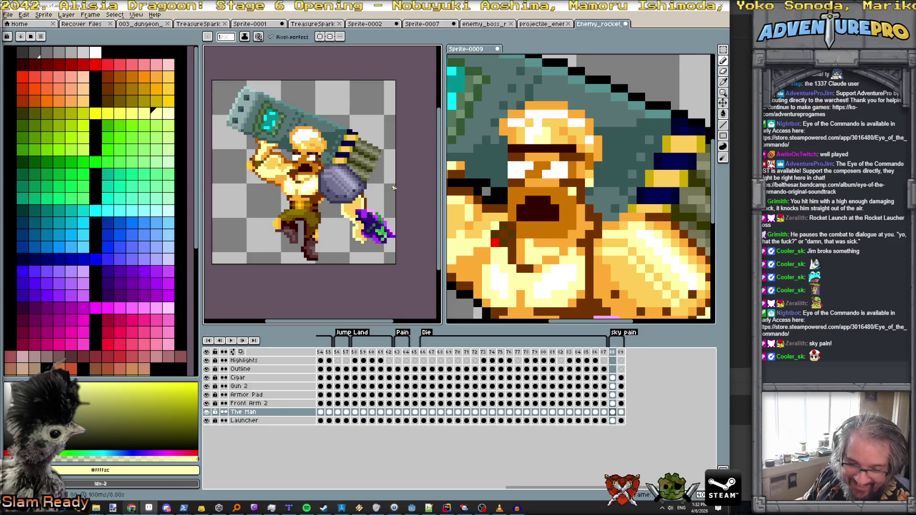
{"action": "scroll", "coordinate": [293, 141], "scroll_direction": "up", "scroll_amount": 1}
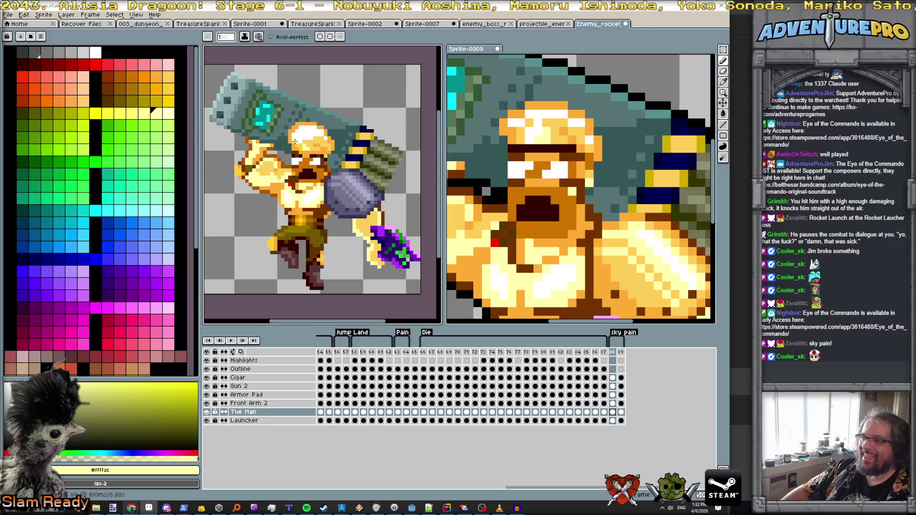
{"action": "scroll", "coordinate": [293, 141], "scroll_direction": "up", "scroll_amount": 2}
{"action": "scroll", "coordinate": [300, 146], "scroll_direction": "down", "scroll_amount": 1}
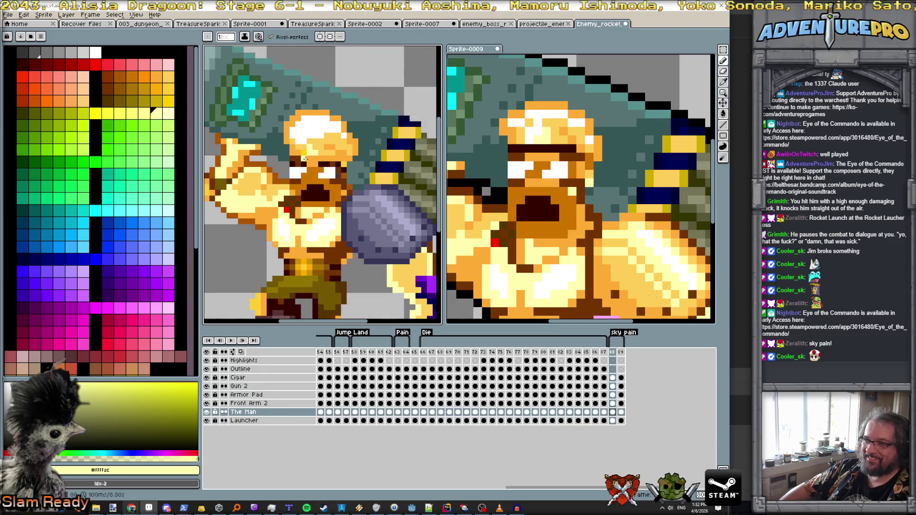
{"action": "scroll", "coordinate": [304, 158], "scroll_direction": "up", "scroll_amount": 1}
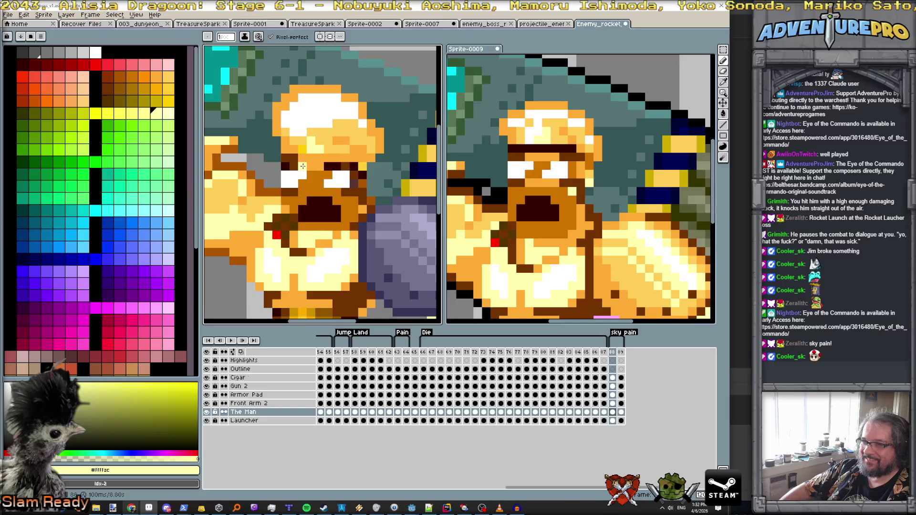
{"action": "left_click", "coordinate": [302, 165], "text": "alt"}
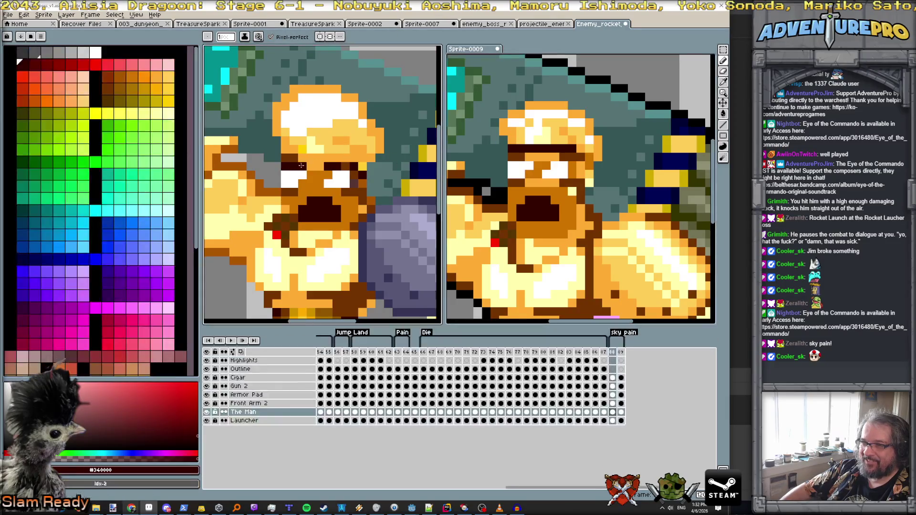
{"action": "scroll", "coordinate": [365, 176], "scroll_direction": "down", "scroll_amount": 4}
{"action": "scroll", "coordinate": [367, 176], "scroll_direction": "up", "scroll_amount": 1}
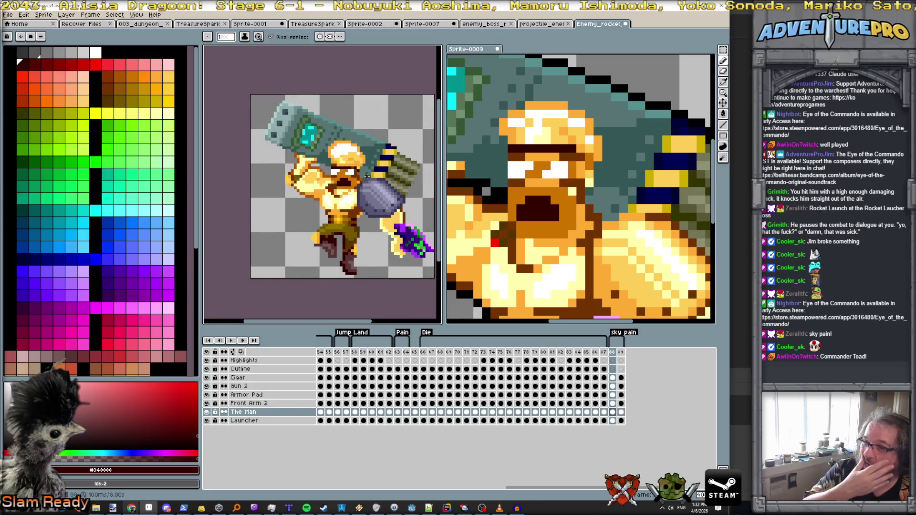
{"action": "scroll", "coordinate": [366, 176], "scroll_direction": "down", "scroll_amount": 1}
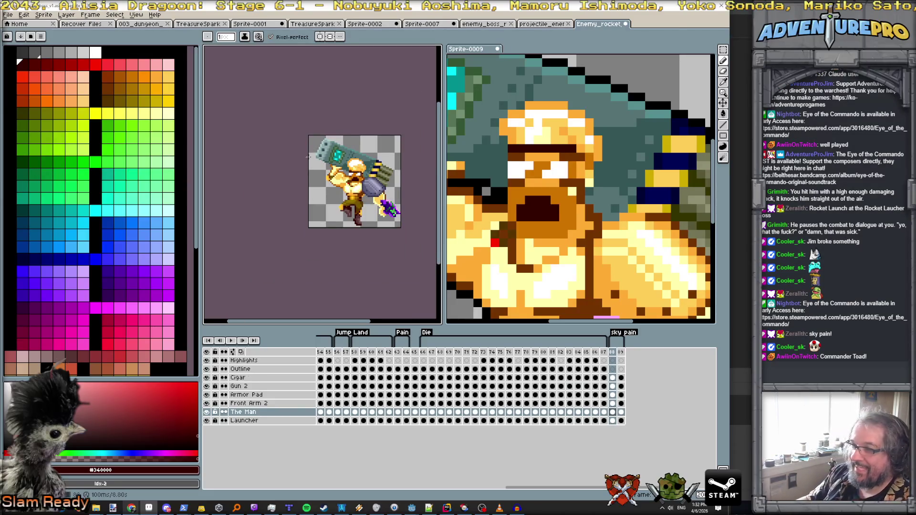
{"action": "scroll", "coordinate": [318, 160], "scroll_direction": "up", "scroll_amount": 1}
{"action": "scroll", "coordinate": [318, 160], "scroll_direction": "up", "scroll_amount": 1}
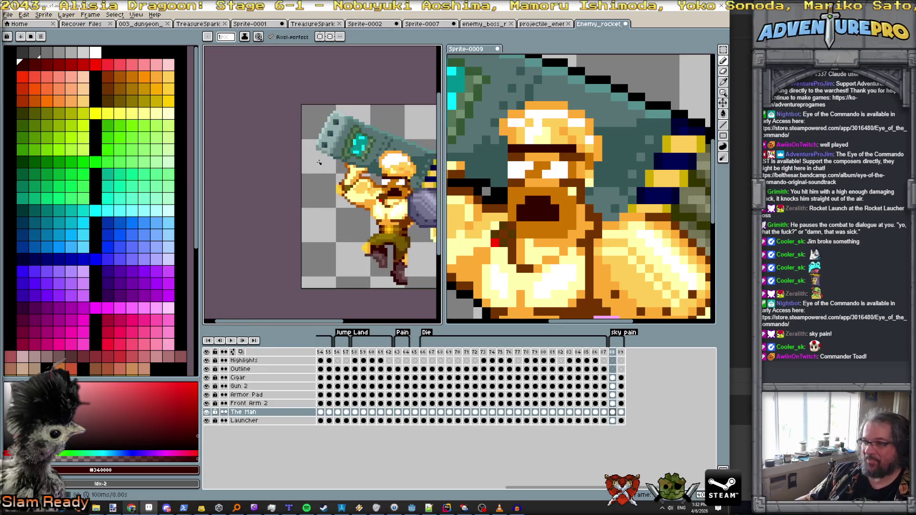
{"action": "scroll", "coordinate": [566, 242], "scroll_direction": "down", "scroll_amount": 2}
{"action": "left_click", "coordinate": [548, 215]}
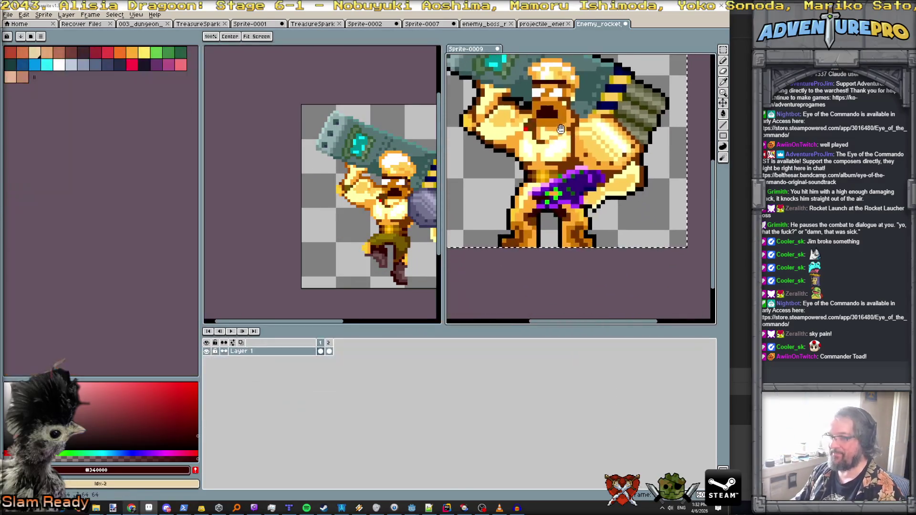
Flash The Man layer and sample orange #ffac34 and dark brown #743400.
{"action": "scroll", "coordinate": [394, 223], "scroll_direction": "up", "scroll_amount": 1}
{"action": "left_click", "coordinate": [394, 222]}
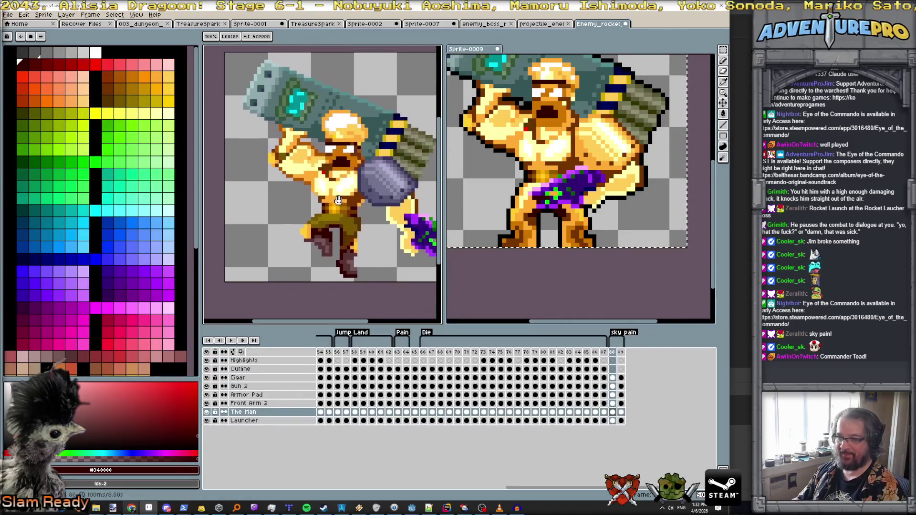
{"action": "left_click", "coordinate": [207, 412]}
{"action": "left_click", "coordinate": [207, 412]}
{"action": "scroll", "coordinate": [542, 200], "scroll_direction": "up", "scroll_amount": 1}
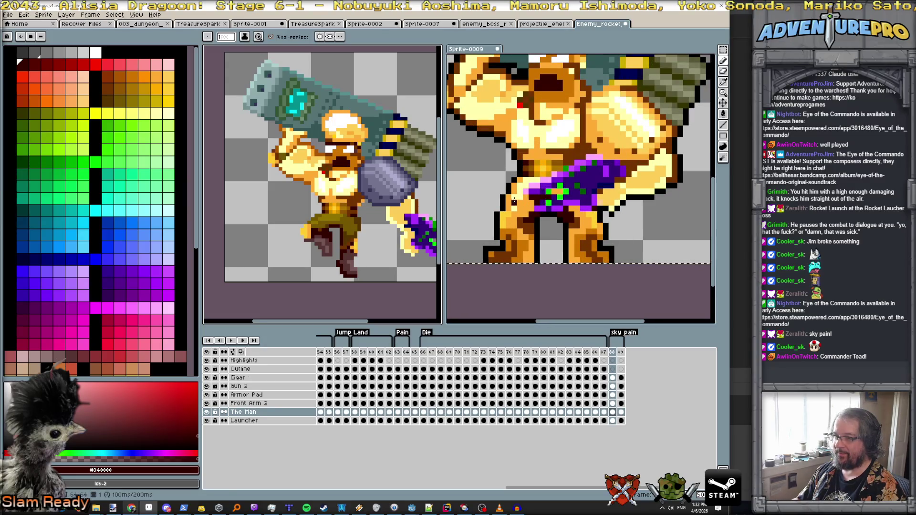
{"action": "left_click", "coordinate": [514, 200]}
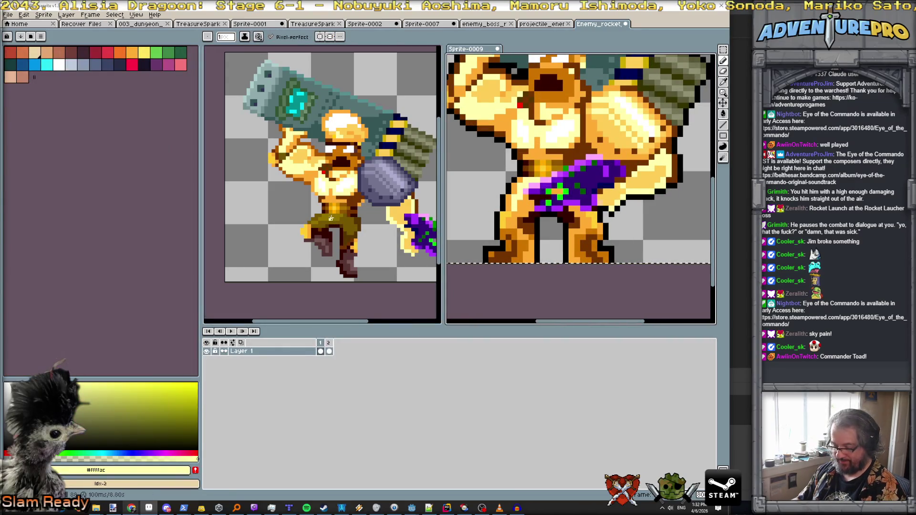
{"action": "left_click", "coordinate": [355, 226]}
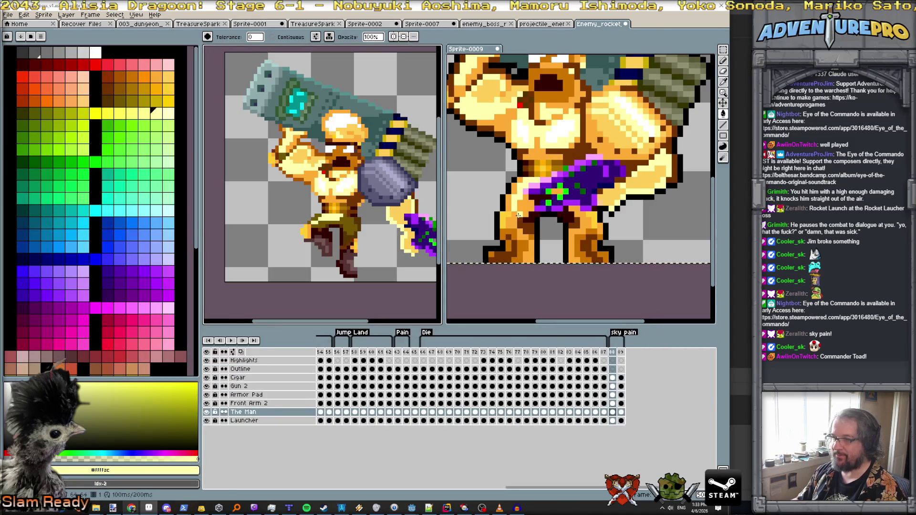
{"action": "left_click", "coordinate": [357, 225], "text": "alt"}
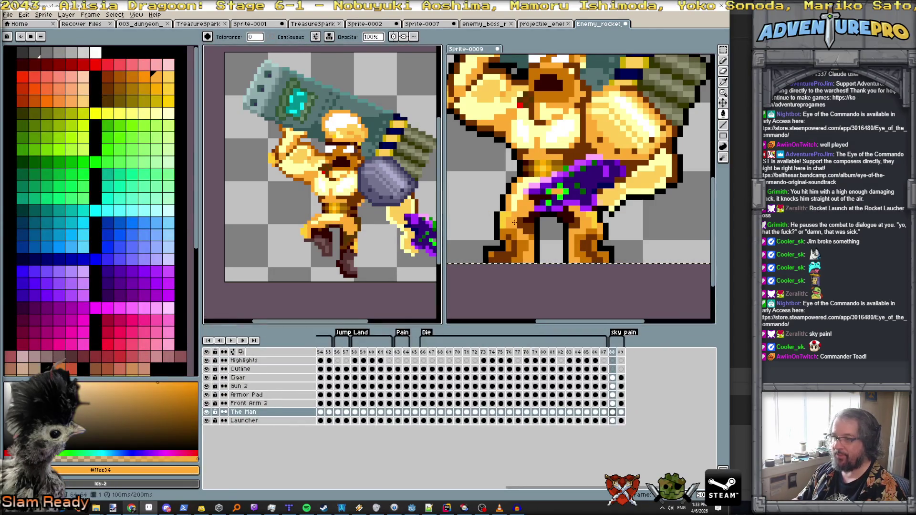
{"action": "left_click", "coordinate": [337, 233], "text": "alt"}
{"action": "left_click", "coordinate": [344, 237]}
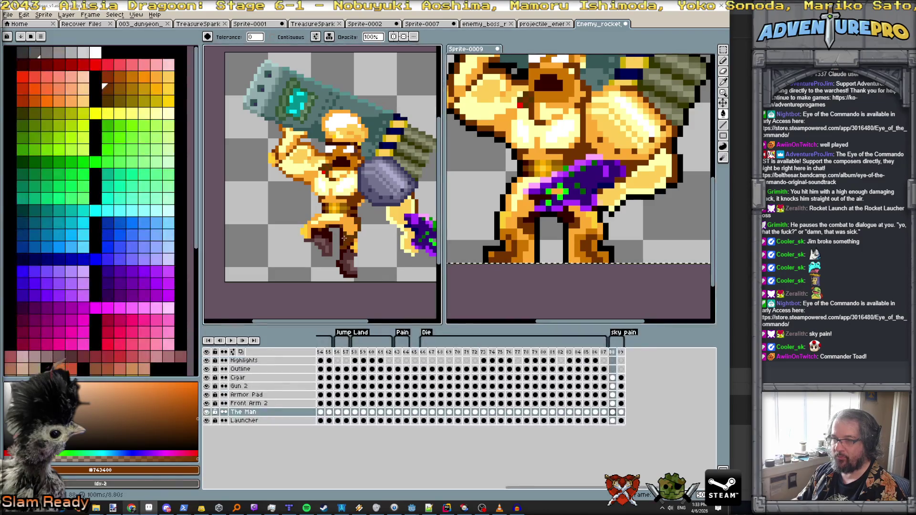
Recolour the soldier's leg pixels with the #ce7400 orange from the reference legs.
{"action": "scroll", "coordinate": [351, 217], "scroll_direction": "down", "scroll_amount": 2}
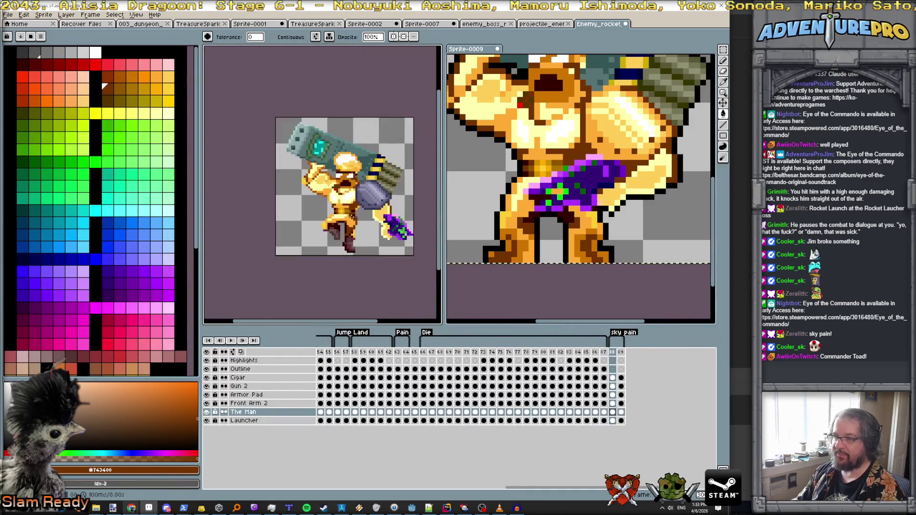
{"action": "scroll", "coordinate": [505, 257], "scroll_direction": "up", "scroll_amount": 2}
{"action": "left_click", "coordinate": [505, 257]}
{"action": "scroll", "coordinate": [307, 230], "scroll_direction": "up", "scroll_amount": 2}
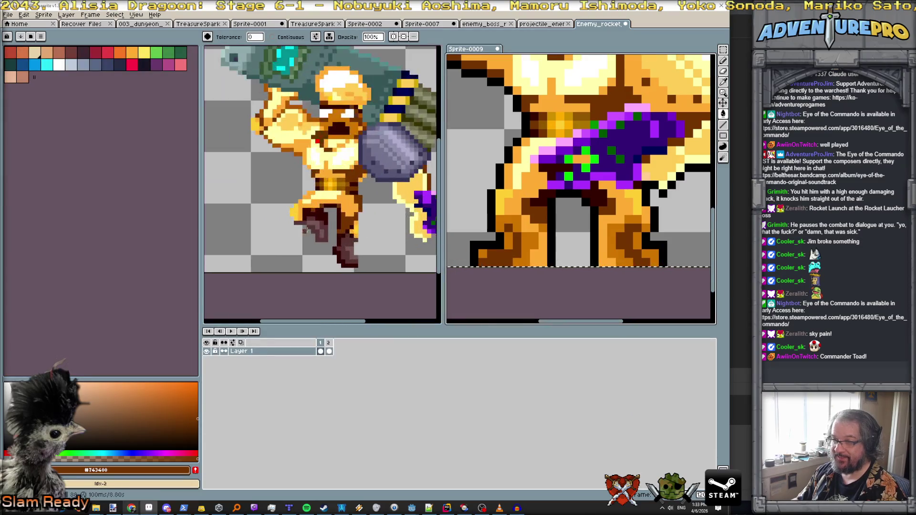
{"action": "left_click", "coordinate": [323, 236]}
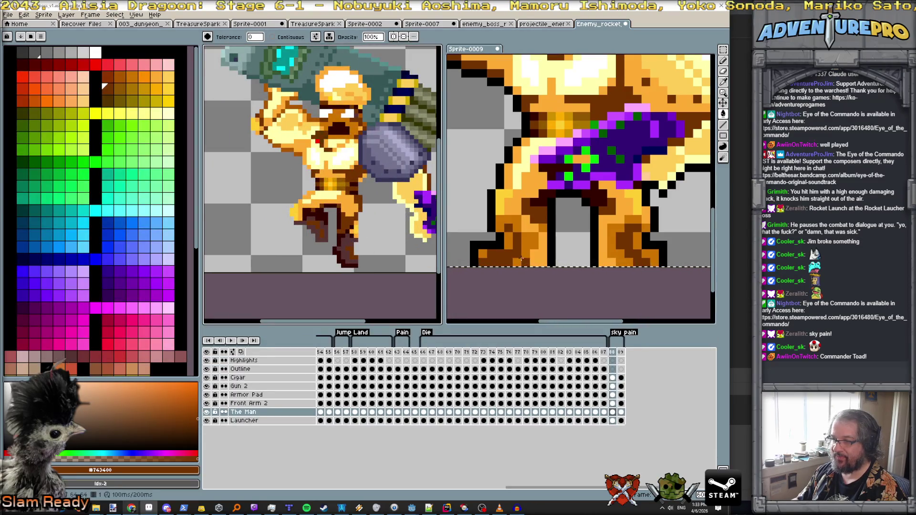
{"action": "left_click", "coordinate": [334, 248]}
{"action": "left_click", "coordinate": [343, 248]}
{"action": "scroll", "coordinate": [353, 239], "scroll_direction": "down", "scroll_amount": 3}
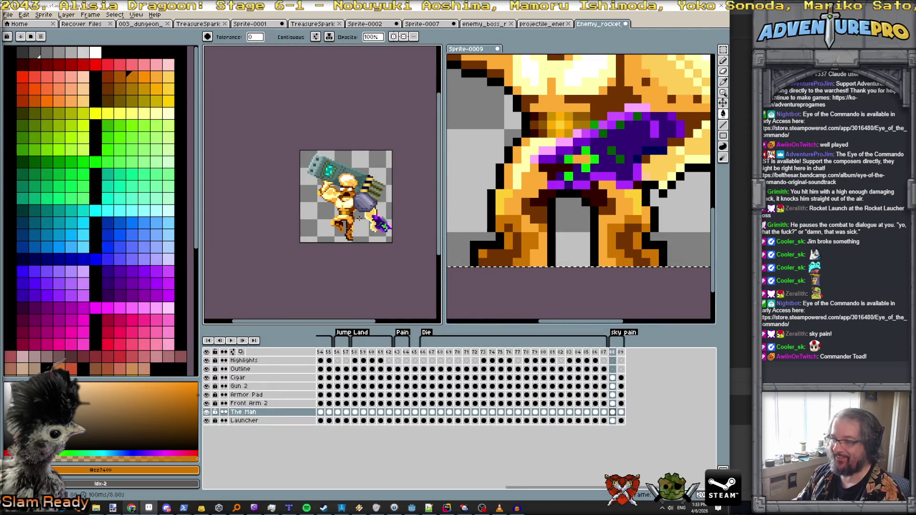
{"action": "key", "text": "space"}
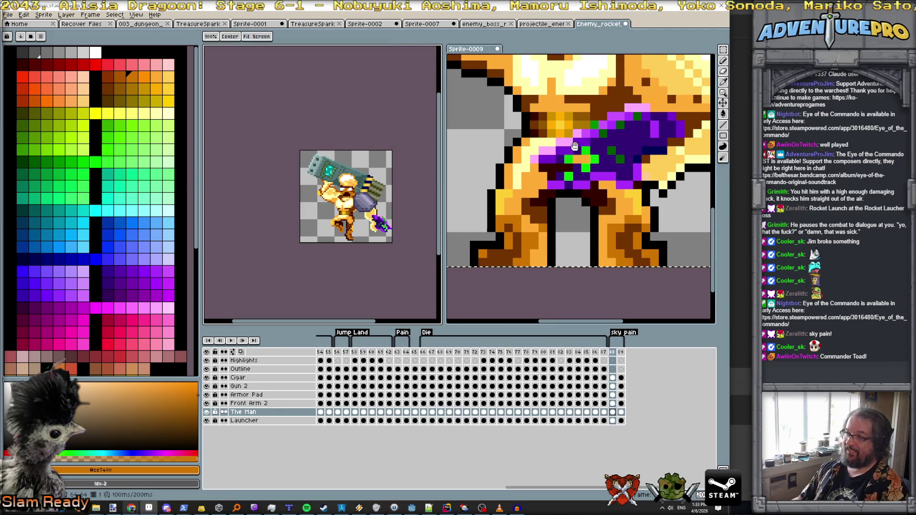
Pan the reference, undo an accidental orange background fill, and return to flood-fill.
{"action": "left_click_drag", "start_coordinate": [574, 146], "coordinate": [577, 286]}
{"action": "scroll", "coordinate": [577, 200], "scroll_direction": "down", "scroll_amount": 3}
{"action": "scroll", "coordinate": [625, 197], "scroll_direction": "up", "scroll_amount": 3}
{"action": "left_click_drag", "start_coordinate": [625, 197], "coordinate": [589, 153]}
{"action": "left_click", "coordinate": [364, 307]}
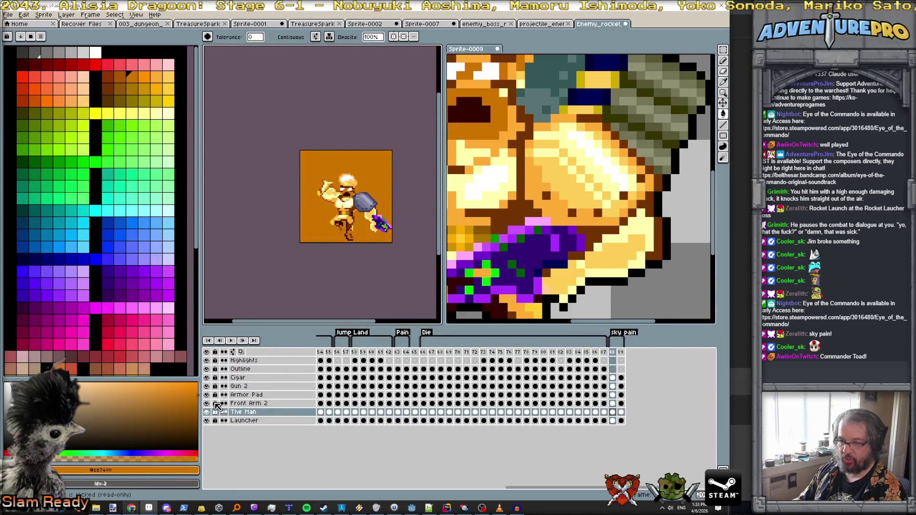
{"action": "left_click", "coordinate": [289, 396]}
{"action": "left_click", "coordinate": [291, 412]}
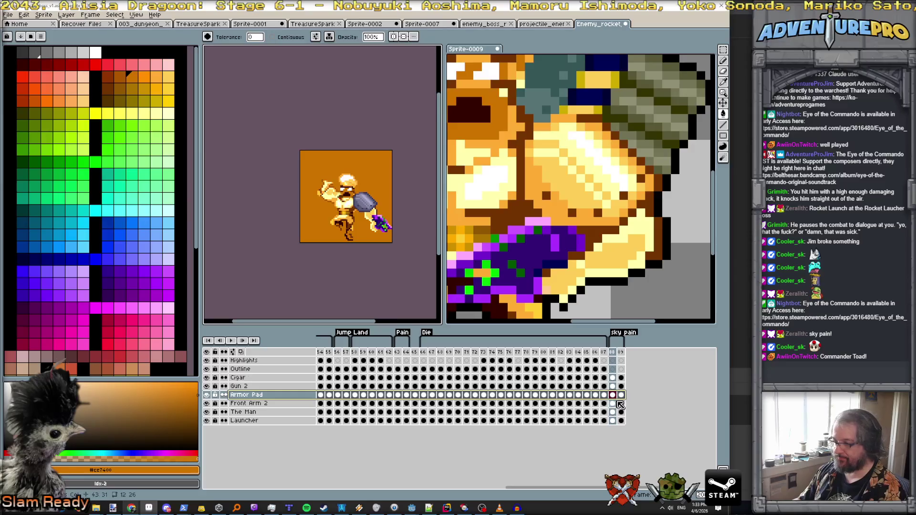
{"action": "key", "text": "v"}
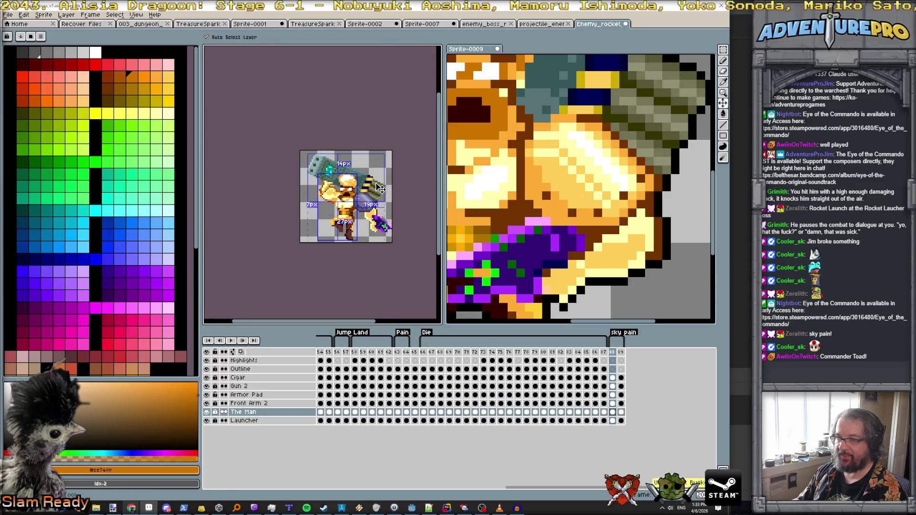
{"action": "key", "text": "g"}
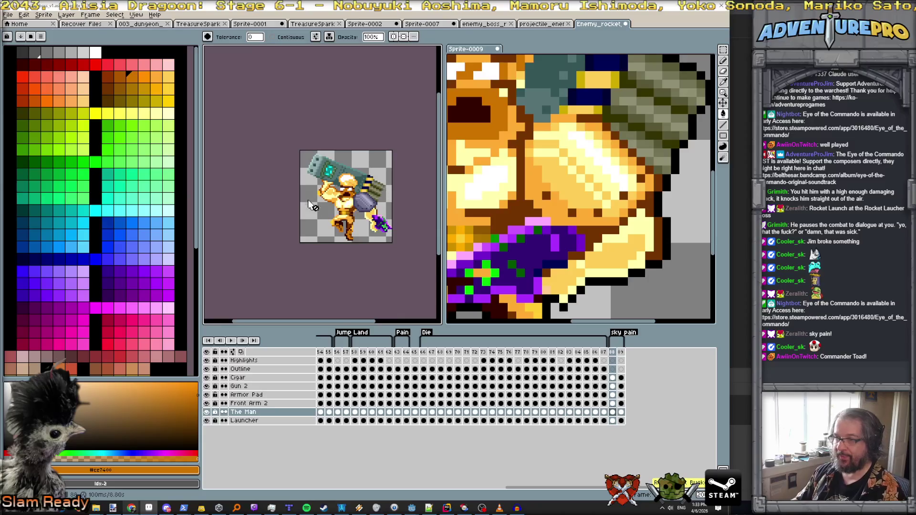
On the Armor Pad layer, sample reference golds and fill the lavender pixels with pale yellow #FFFFac.
{"action": "scroll", "coordinate": [310, 205], "scroll_direction": "up", "scroll_amount": 2}
{"action": "left_click", "coordinate": [264, 396]}
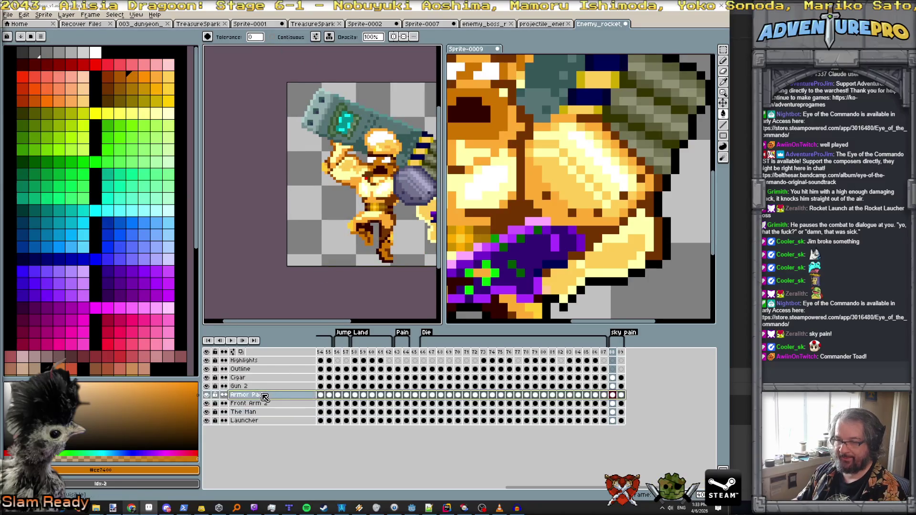
{"action": "left_click_drag", "start_coordinate": [382, 167], "coordinate": [302, 183]}
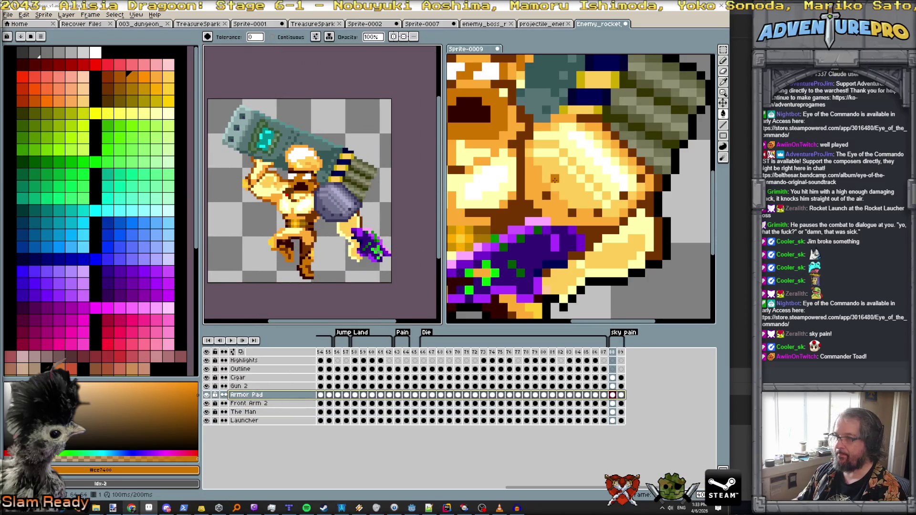
{"action": "scroll", "coordinate": [555, 179], "scroll_direction": "up", "scroll_amount": 1}
{"action": "left_click", "coordinate": [555, 179]}
{"action": "scroll", "coordinate": [324, 208], "scroll_direction": "up", "scroll_amount": 1}
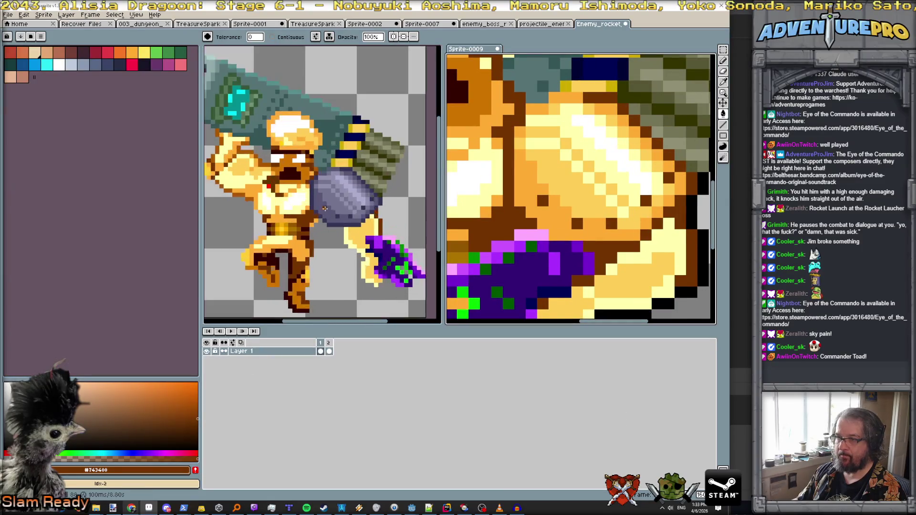
{"action": "left_click", "coordinate": [321, 212], "text": "alt"}
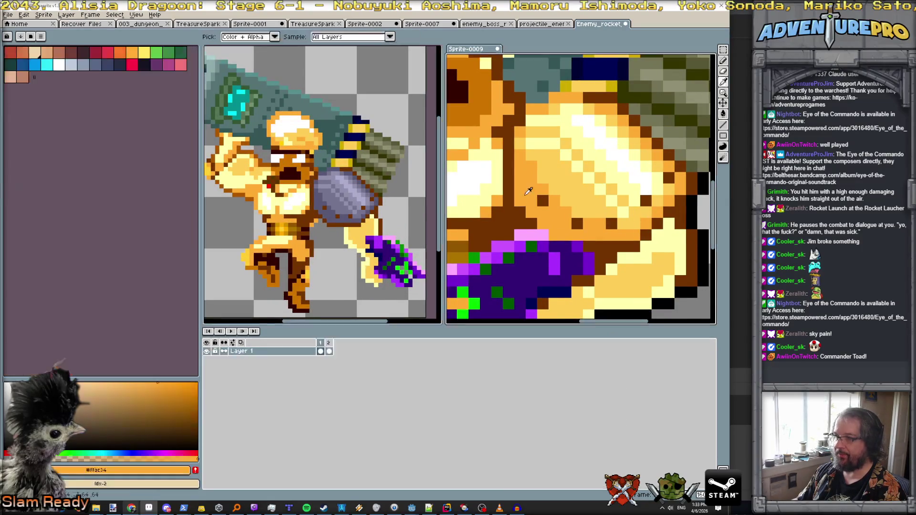
{"action": "left_click", "coordinate": [320, 204], "text": "alt"}
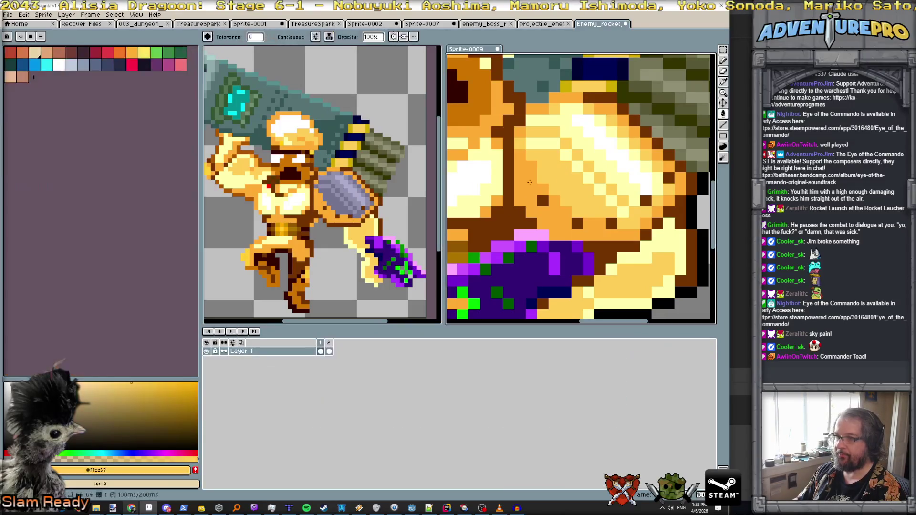
{"action": "left_click", "coordinate": [337, 191], "text": "alt"}
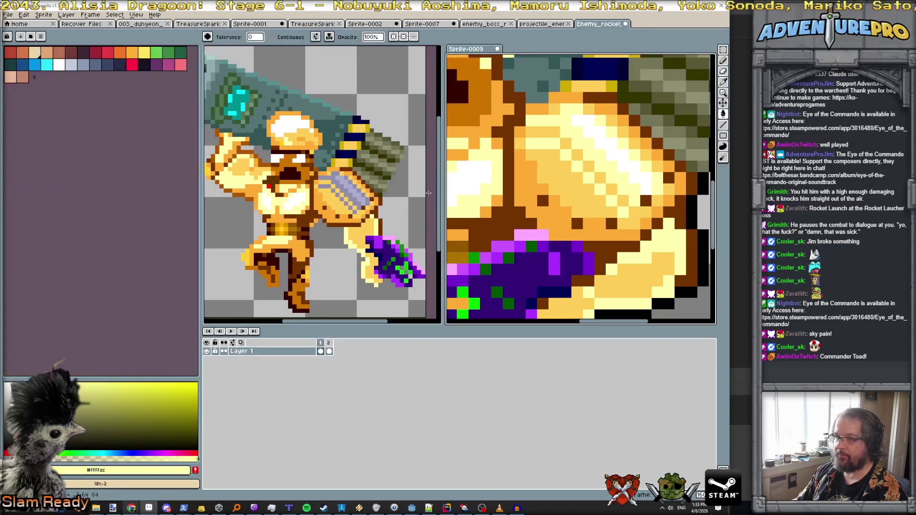
{"action": "left_click", "coordinate": [336, 191]}
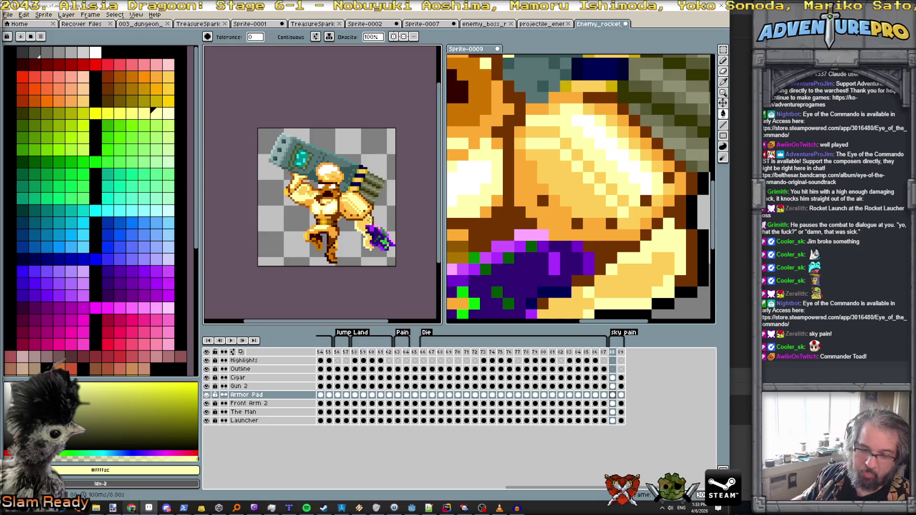
Show the green-helmet soldier frame and undo the accidental yellow background fill on Sprite-0009.
{"action": "scroll", "coordinate": [350, 217], "scroll_direction": "up", "scroll_amount": 1}
{"action": "scroll", "coordinate": [350, 217], "scroll_direction": "down", "scroll_amount": 2}
{"action": "scroll", "coordinate": [522, 196], "scroll_direction": "down", "scroll_amount": 3}
{"action": "scroll", "coordinate": [521, 197], "scroll_direction": "down", "scroll_amount": 2}
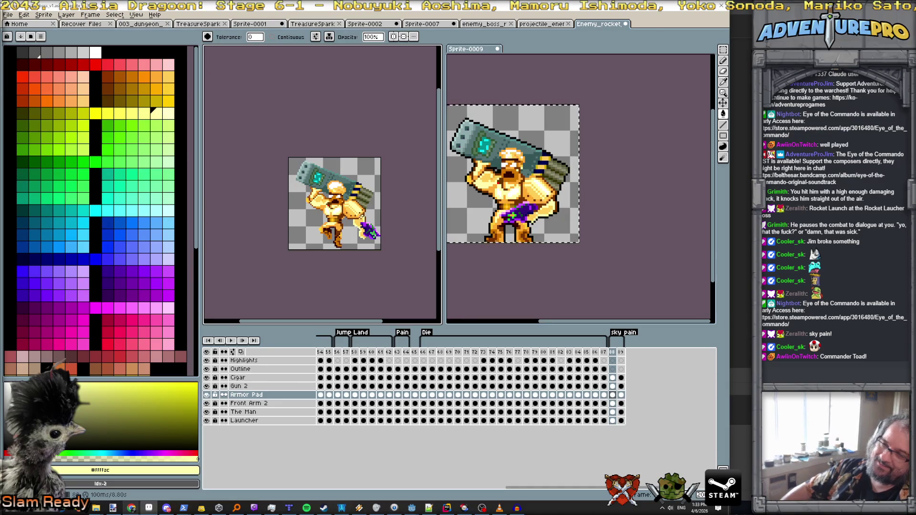
{"action": "left_click", "coordinate": [622, 353]}
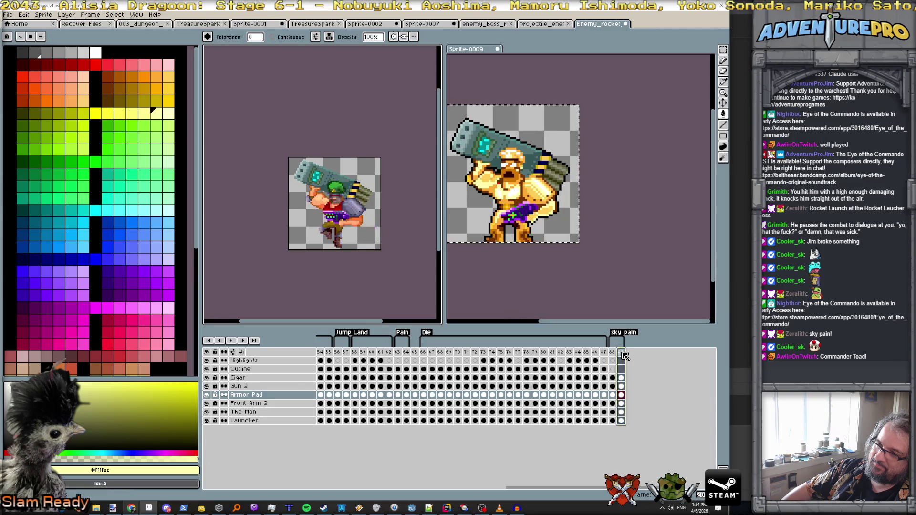
{"action": "left_click", "coordinate": [592, 212]}
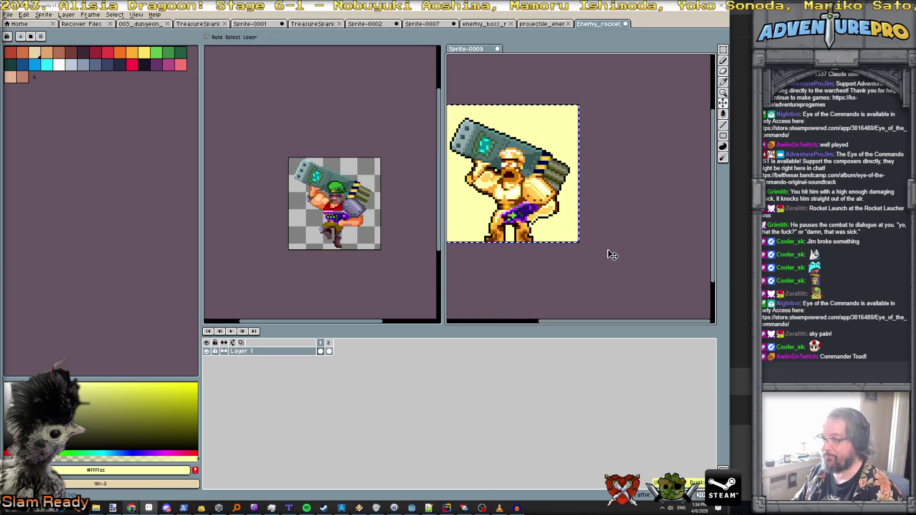
{"action": "key", "text": "ctrl+z"}
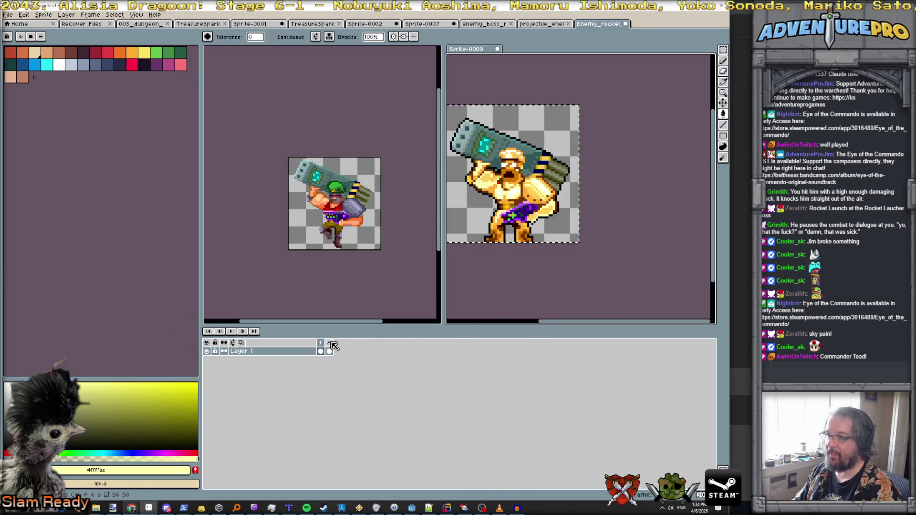
Flip back and forth between the golden reference's two poses, ending on the darker second pose.
{"action": "left_click", "coordinate": [330, 343]}
{"action": "left_click", "coordinate": [322, 347]}
{"action": "left_click", "coordinate": [329, 347]}
{"action": "left_click", "coordinate": [323, 347]}
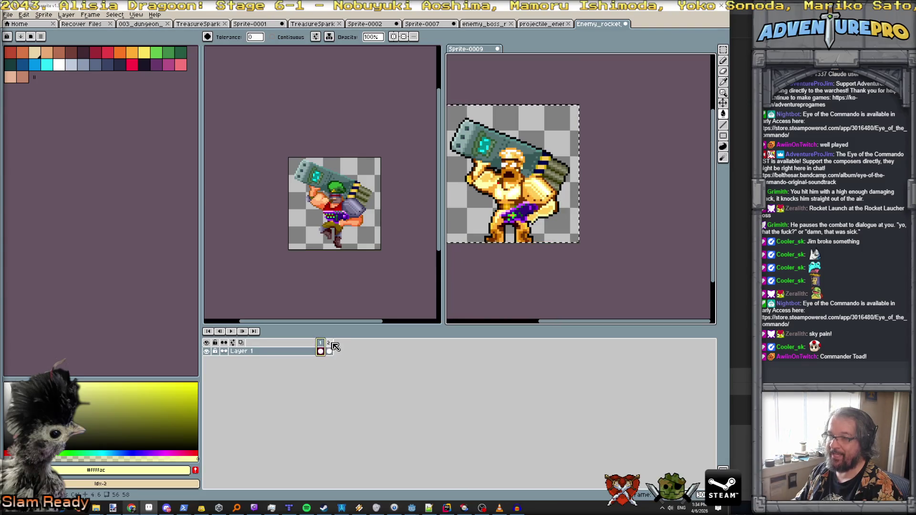
{"action": "left_click", "coordinate": [329, 351]}
{"action": "scroll", "coordinate": [553, 213], "scroll_direction": "up", "scroll_amount": 1}
{"action": "left_click_drag", "start_coordinate": [552, 215], "coordinate": [590, 213]}
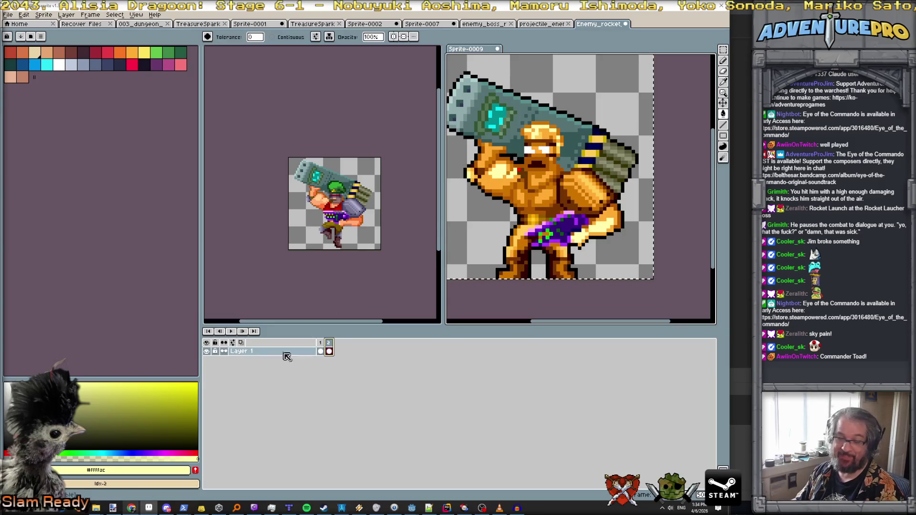
{"action": "left_click", "coordinate": [321, 348]}
{"action": "left_click", "coordinate": [328, 349]}
{"action": "left_click", "coordinate": [321, 348]}
{"action": "left_click", "coordinate": [329, 348]}
{"action": "left_click", "coordinate": [321, 348]}
{"action": "left_click", "coordinate": [330, 348]}
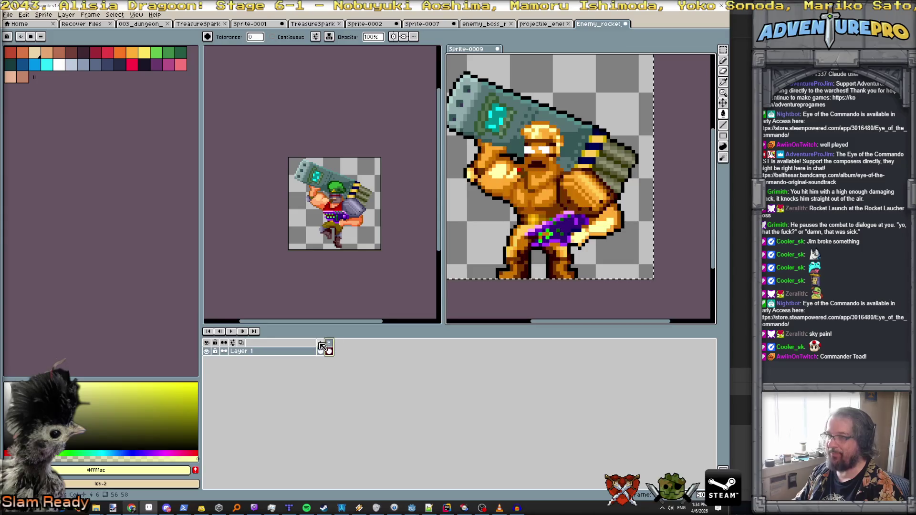
{"action": "left_click", "coordinate": [321, 348]}
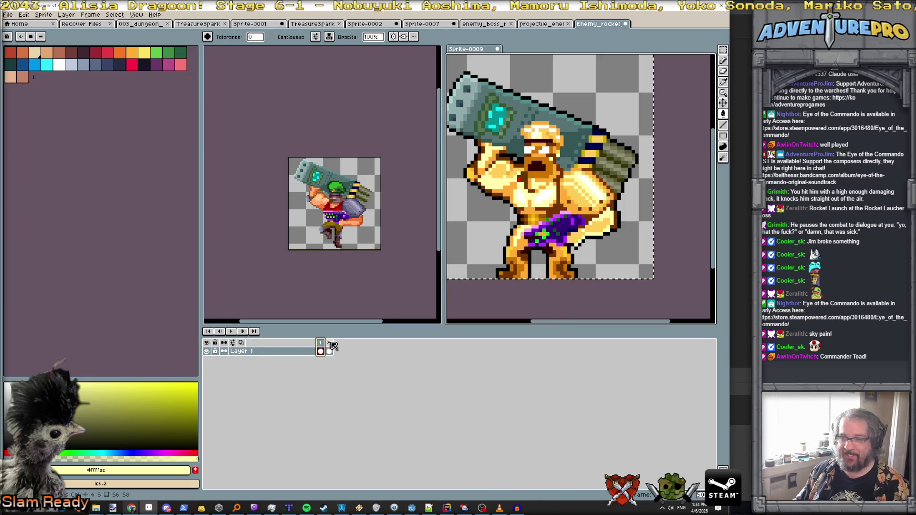
{"action": "left_click", "coordinate": [329, 344]}
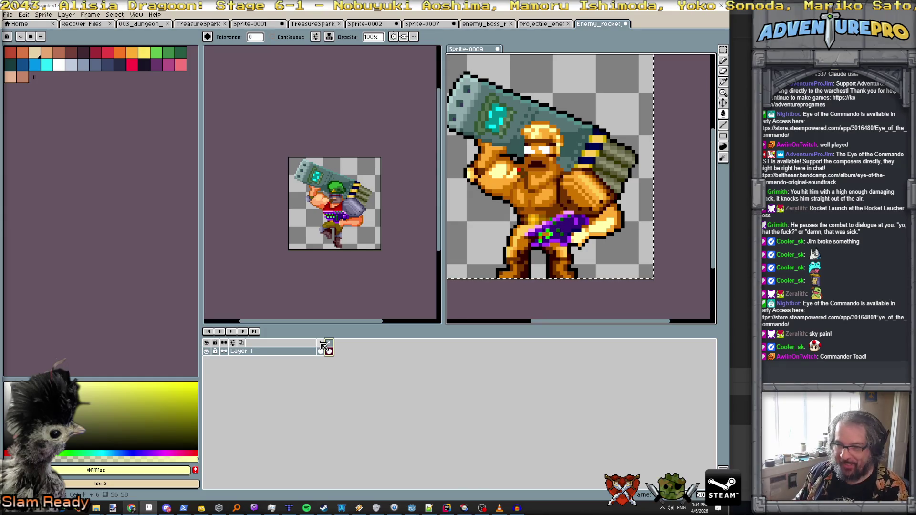
{"action": "left_click", "coordinate": [321, 346]}
{"action": "left_click", "coordinate": [329, 347]}
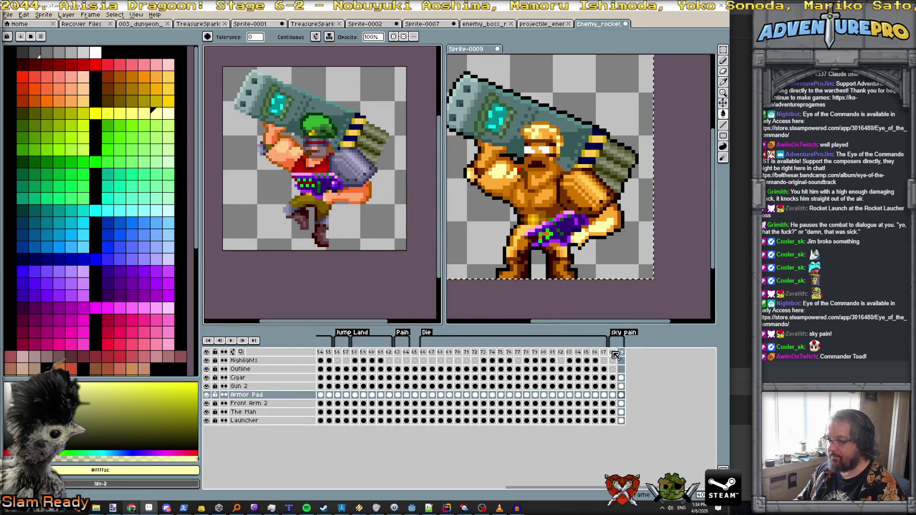
Paste the golden pose from frame 88 into frame 89, replacing the green-helmet soldier cels.
{"action": "left_click", "coordinate": [613, 352]}
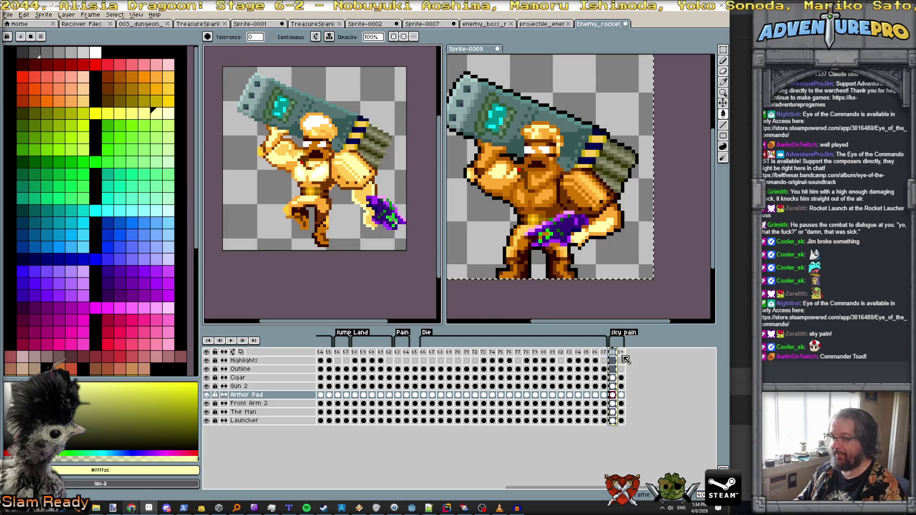
{"action": "left_click", "coordinate": [622, 355]}
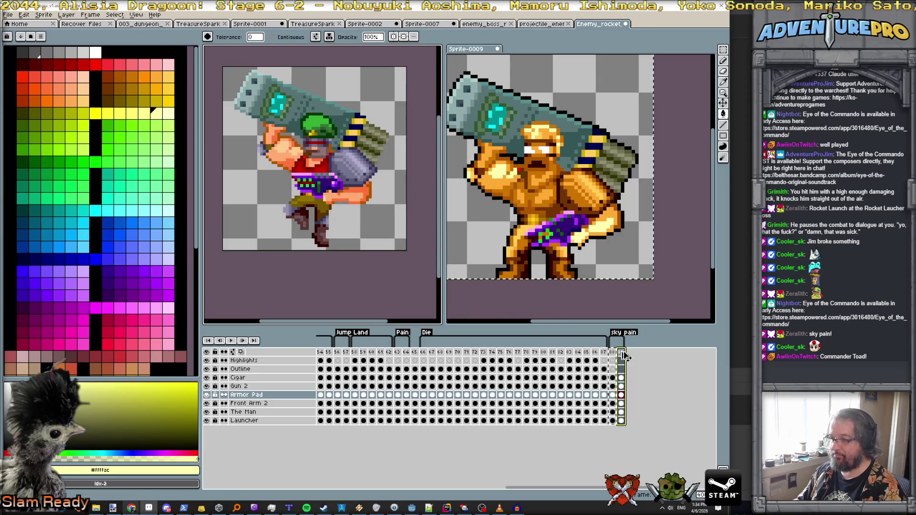
{"action": "key", "text": "ctrl+v"}
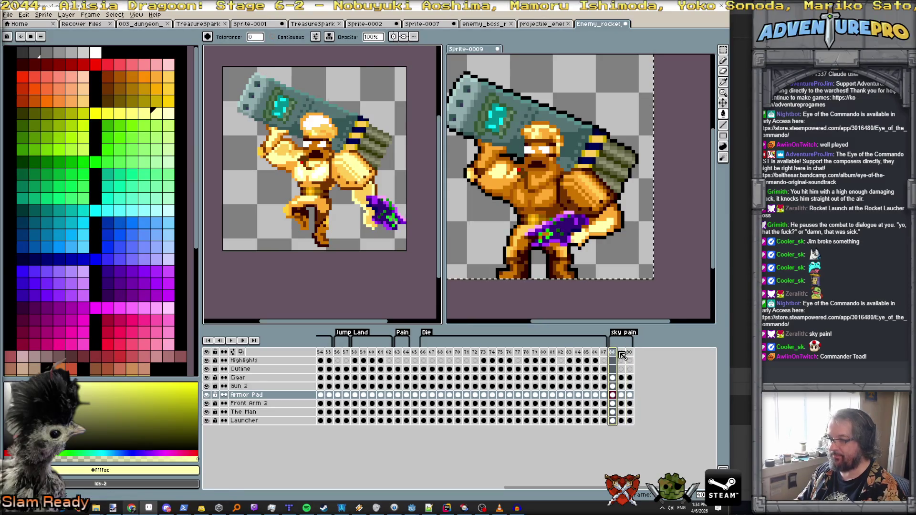
{"action": "key", "text": "ctrl+z"}
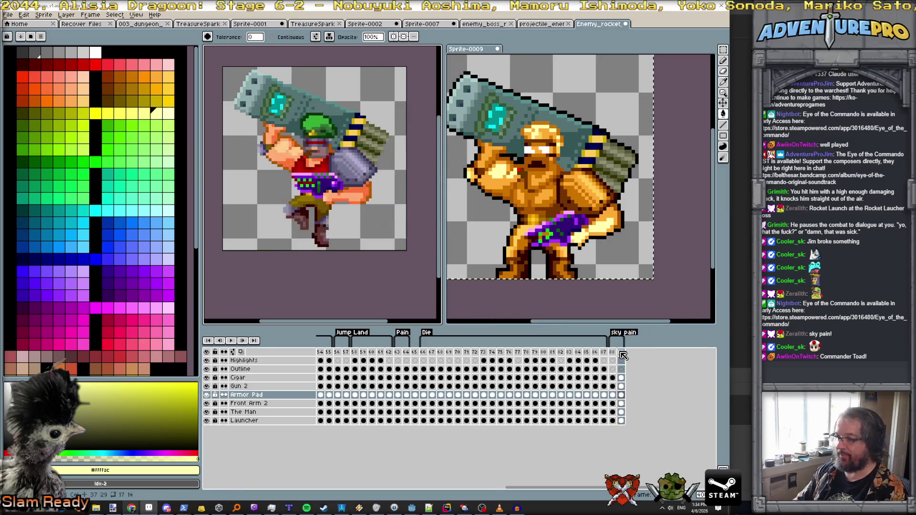
{"action": "key", "text": "ctrl+v"}
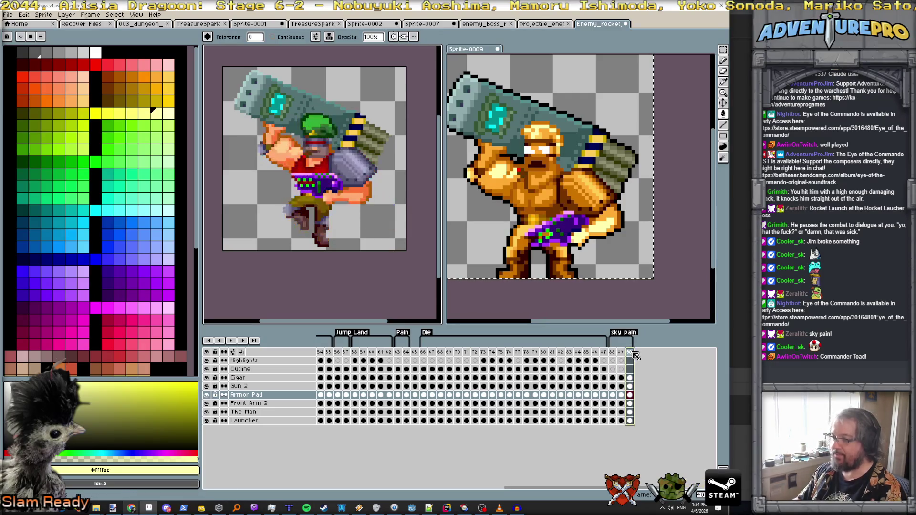
{"action": "key", "text": "ctrl+z"}
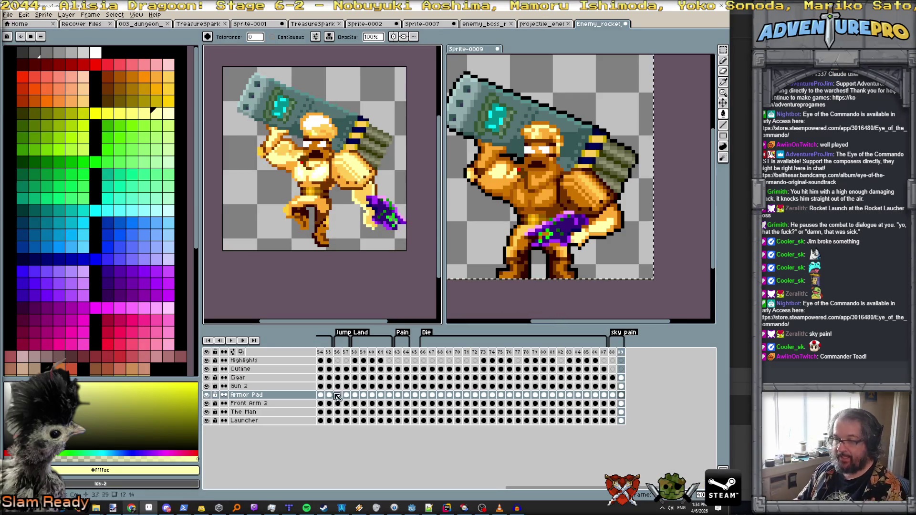
{"action": "left_click", "coordinate": [260, 405]}
{"action": "key", "text": "v"}
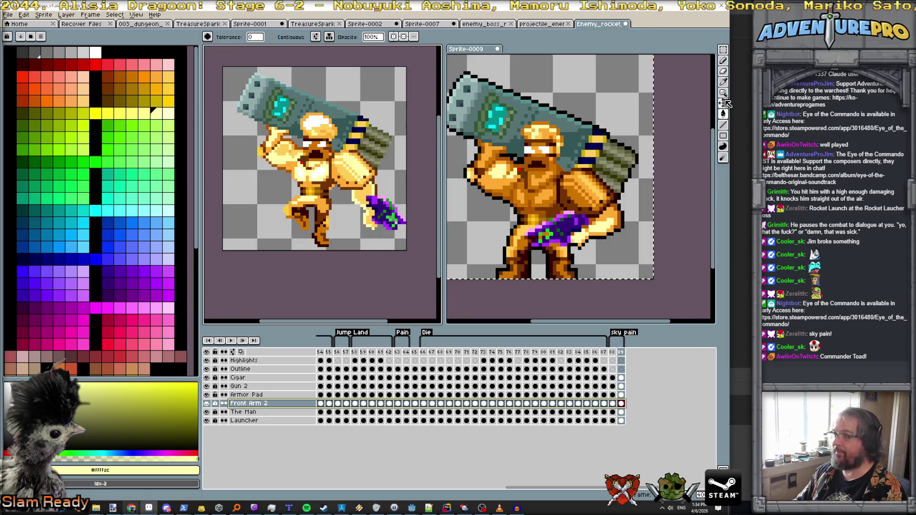
Nudge the purple gun on the Gun 2 layer two pixels down-left in frame 89.
{"action": "left_click", "coordinate": [352, 198]}
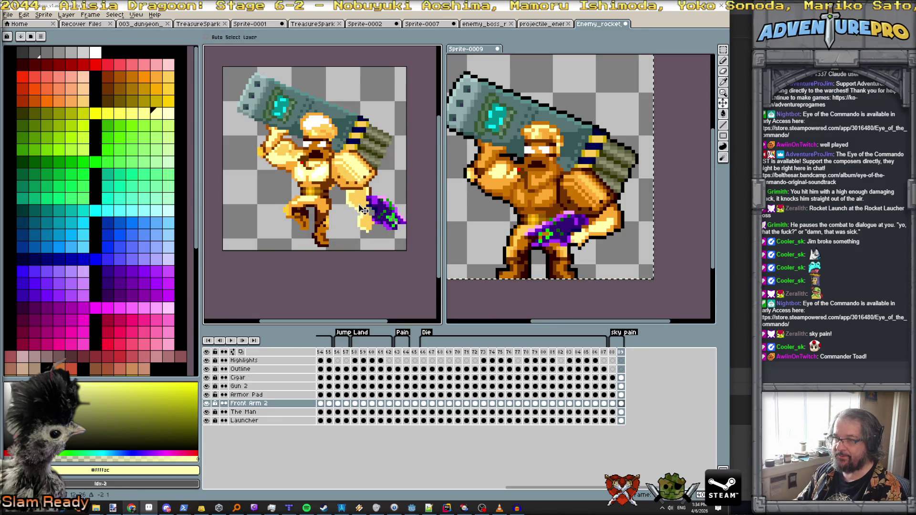
{"action": "left_click", "coordinate": [267, 388]}
{"action": "mouse_move", "coordinate": [387, 214]}
{"action": "left_mouse_down"}
{"action": "mouse_move", "coordinate": [381, 210]}
{"action": "mouse_move", "coordinate": [381, 221]}
{"action": "left_mouse_up"}
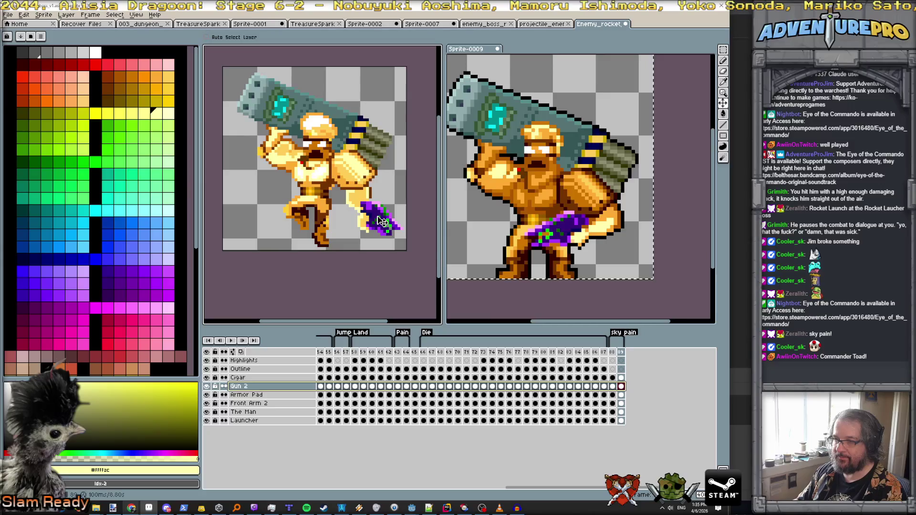
Select the gun cel in frame 88, then flip between frames 88 and 89 comparing gun positions.
{"action": "left_click", "coordinate": [612, 352]}
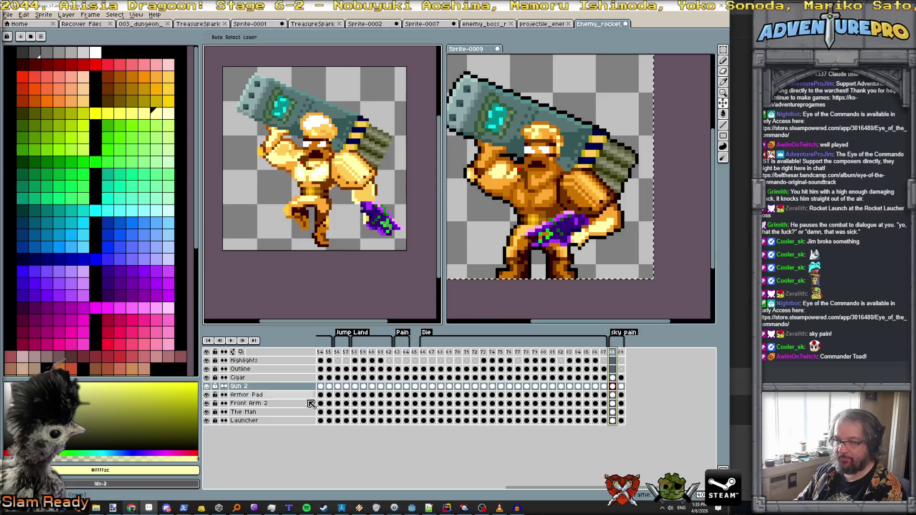
{"action": "left_click", "coordinate": [612, 386]}
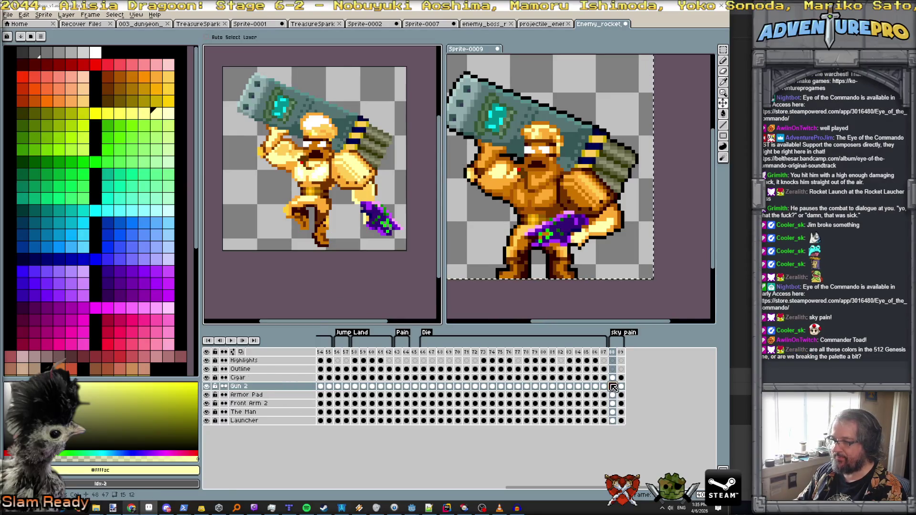
{"action": "left_click_drag", "start_coordinate": [388, 229], "coordinate": [397, 226]}
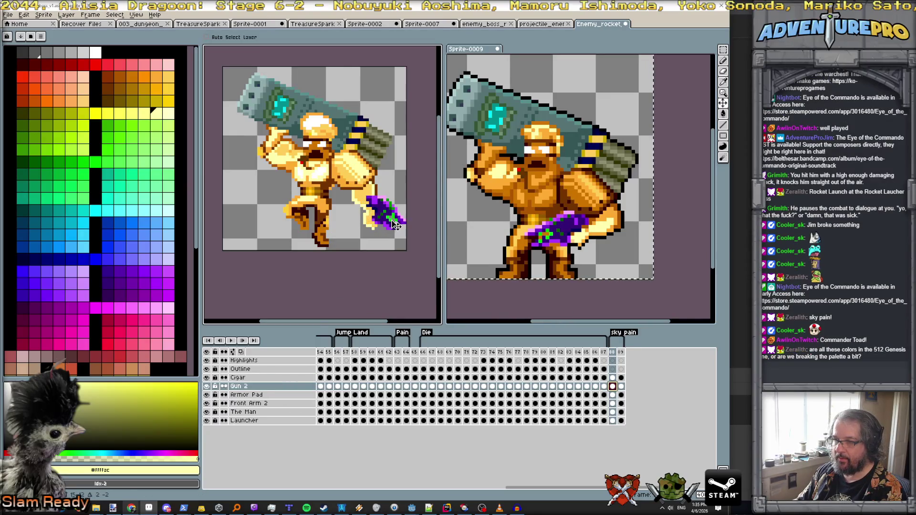
{"action": "left_click", "coordinate": [621, 352]}
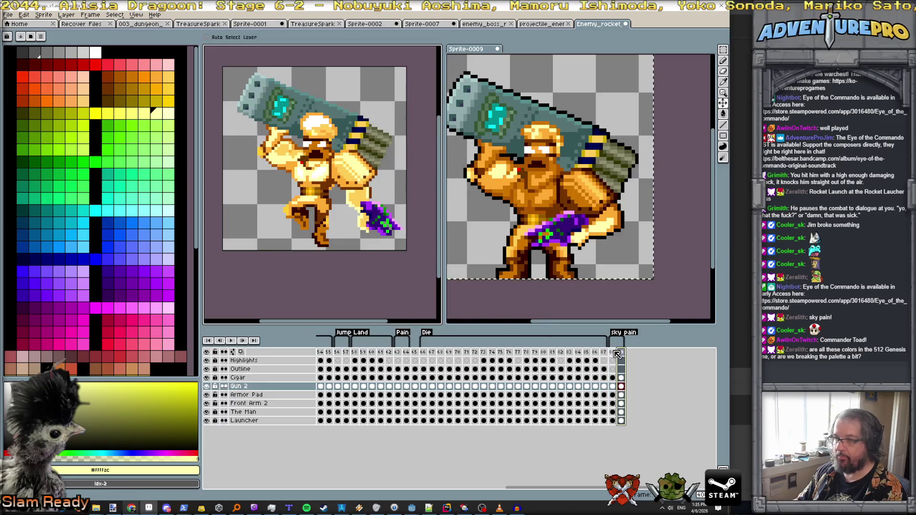
{"action": "left_click", "coordinate": [615, 353]}
{"action": "left_click", "coordinate": [622, 354]}
{"action": "left_click", "coordinate": [615, 353]}
{"action": "left_click", "coordinate": [621, 352]}
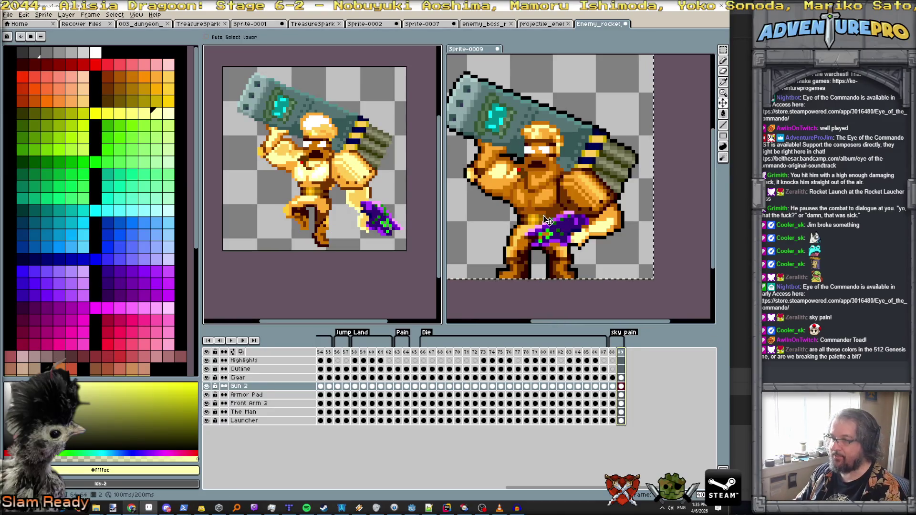
Sample the golden sprite's mid gold, orange-gold, dark brown, orange, white and pale yellow colours.
{"action": "key", "text": "b"}
{"action": "left_click", "coordinate": [345, 173], "text": "alt"}
{"action": "left_click", "coordinate": [345, 173], "text": "alt"}
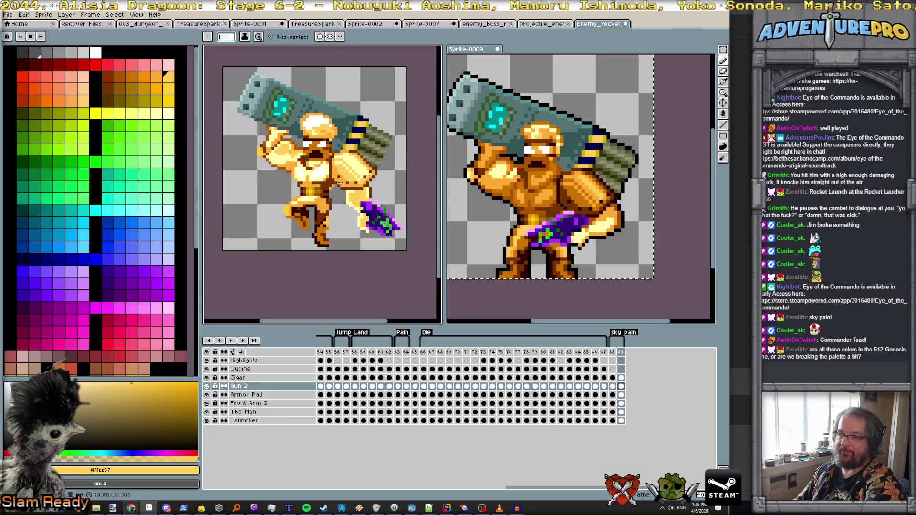
{"action": "left_click", "coordinate": [362, 167], "text": "alt"}
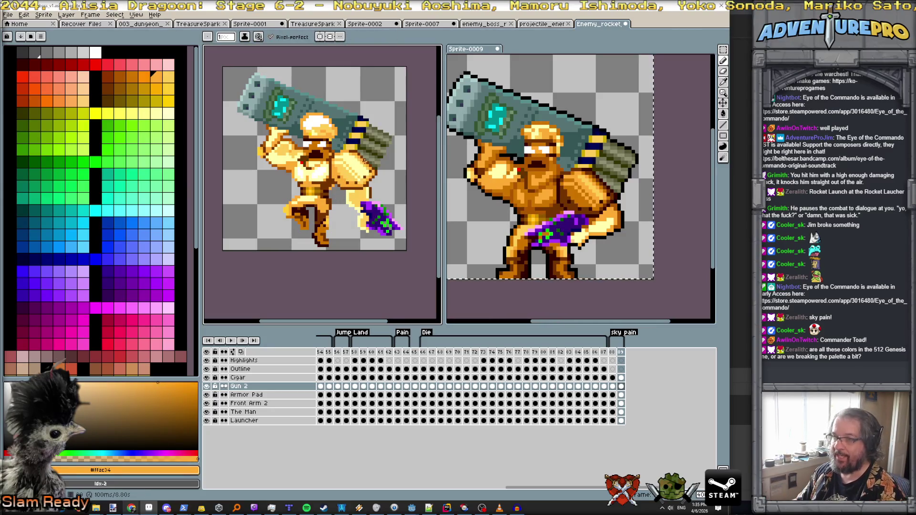
{"action": "left_click", "coordinate": [376, 171], "text": "alt"}
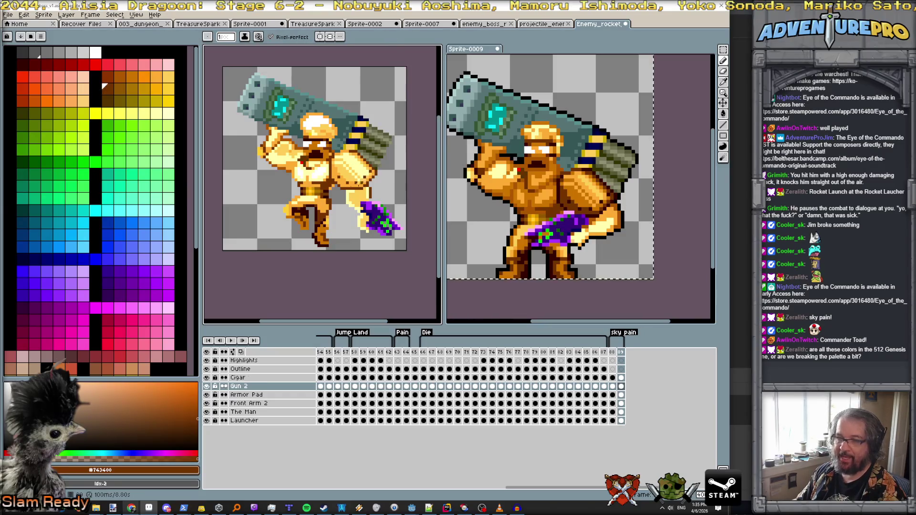
{"action": "left_click", "coordinate": [322, 204], "text": "alt"}
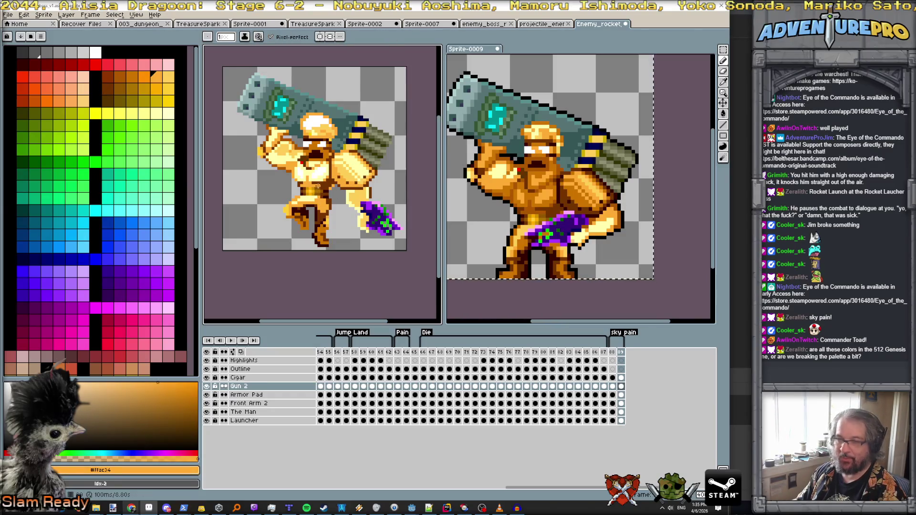
{"action": "left_click", "coordinate": [306, 169], "text": "alt"}
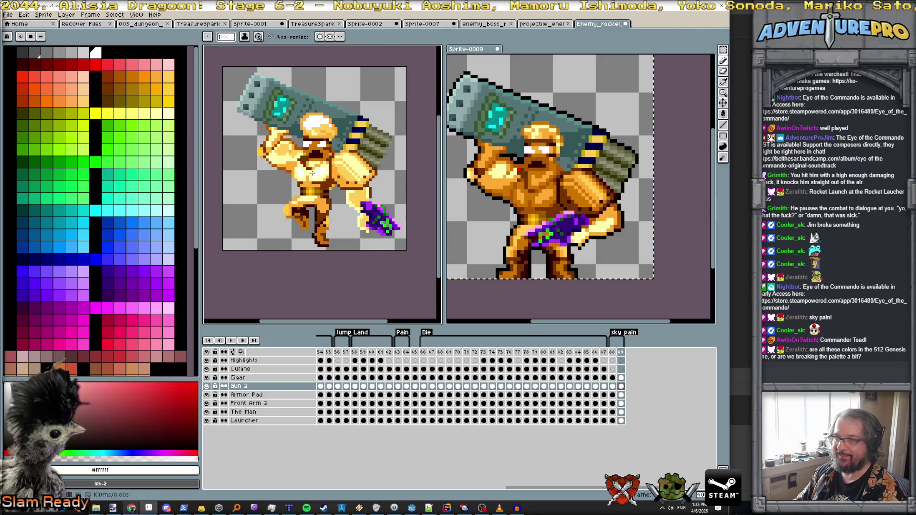
{"action": "left_click", "coordinate": [304, 180], "text": "alt"}
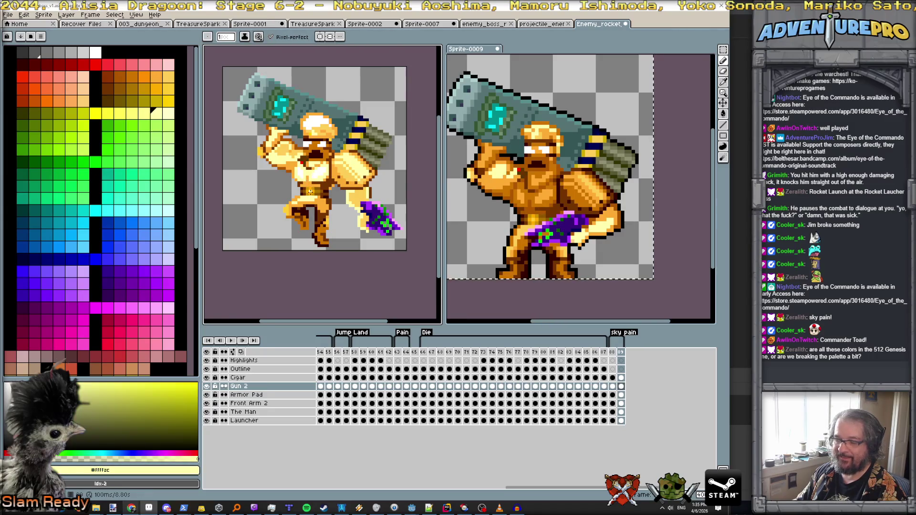
{"action": "left_click", "coordinate": [319, 202], "text": "alt"}
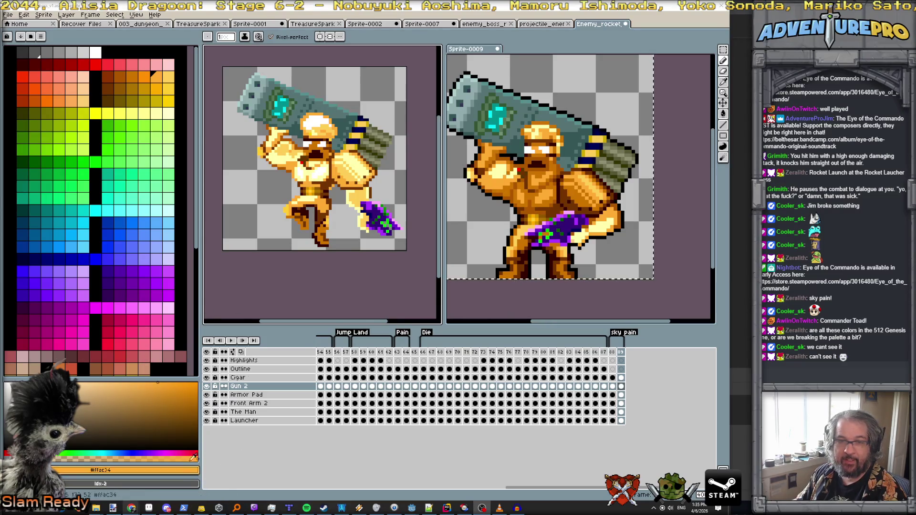
Try darker brown, light lavender and greyish-blue shades, then set the drawing colour to white.
{"action": "mouse_move", "coordinate": [165, 391]}
{"action": "left_mouse_down"}
{"action": "mouse_move", "coordinate": [173, 415]}
{"action": "mouse_move", "coordinate": [89, 398]}
{"action": "left_mouse_up"}
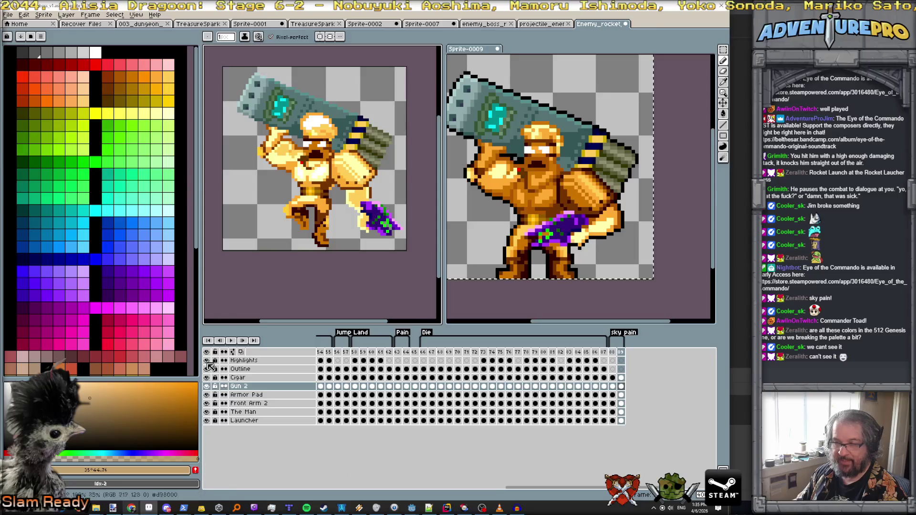
{"action": "left_click", "coordinate": [170, 260]}
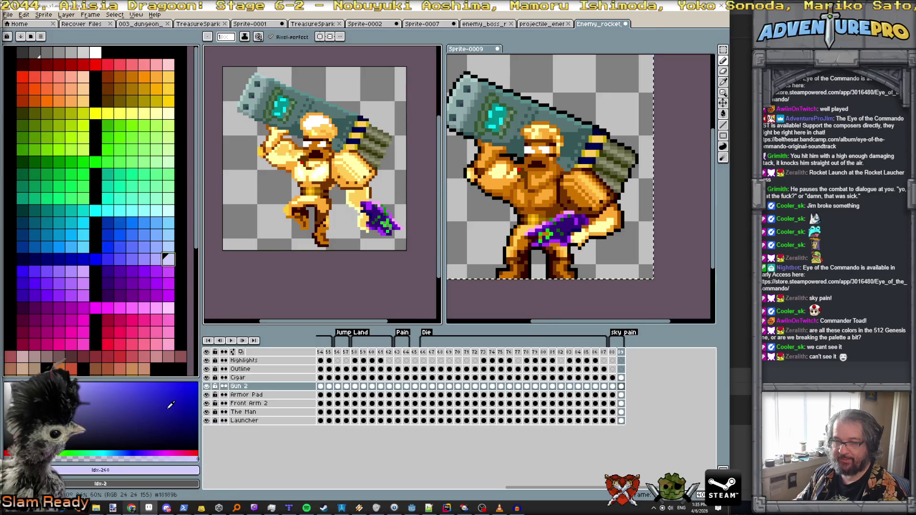
{"action": "left_click", "coordinate": [62, 419]}
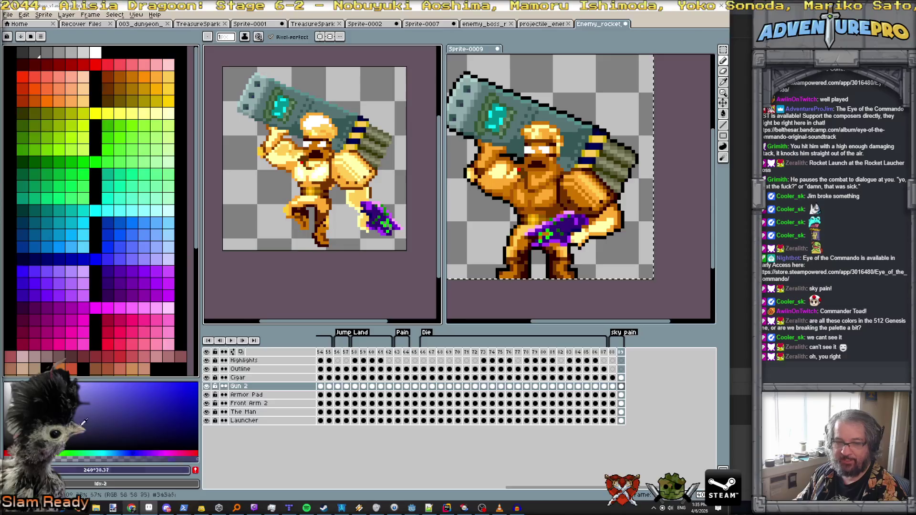
{"action": "scroll", "coordinate": [39, 56], "scroll_direction": "down", "scroll_amount": 5}
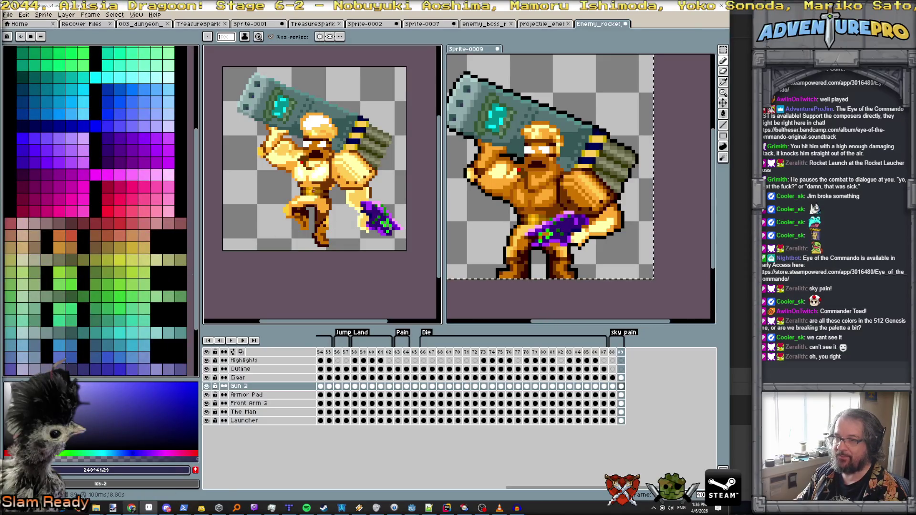
{"action": "left_click", "coordinate": [313, 190], "text": "alt"}
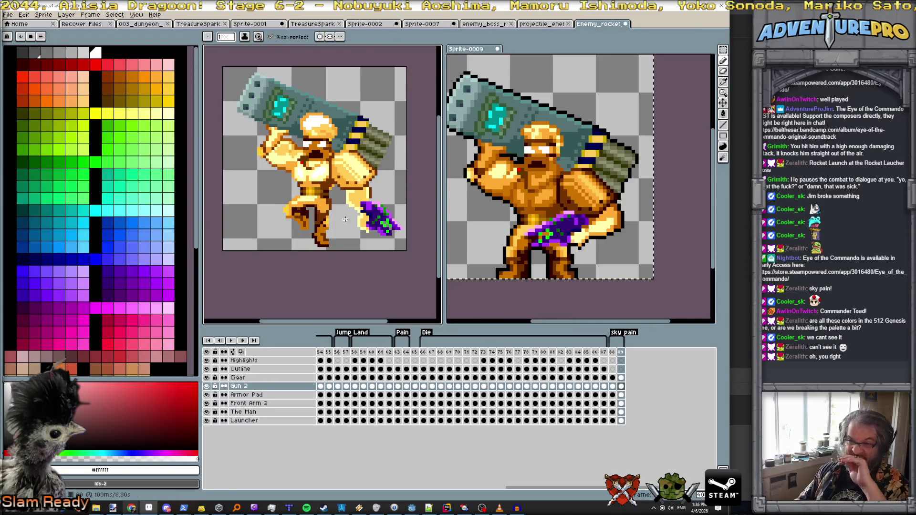
{"action": "scroll", "coordinate": [540, 223], "scroll_direction": "up", "scroll_amount": 1}
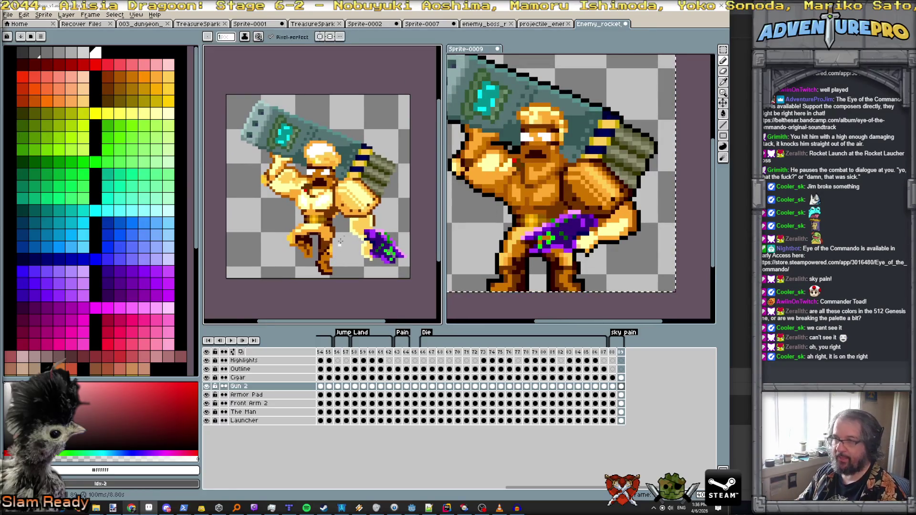
Make the Armor Pad layer active and glance at the Sprite-0009 reference.
{"action": "scroll", "coordinate": [339, 230], "scroll_direction": "up", "scroll_amount": 2}
{"action": "left_click_drag", "start_coordinate": [344, 226], "coordinate": [343, 232]}
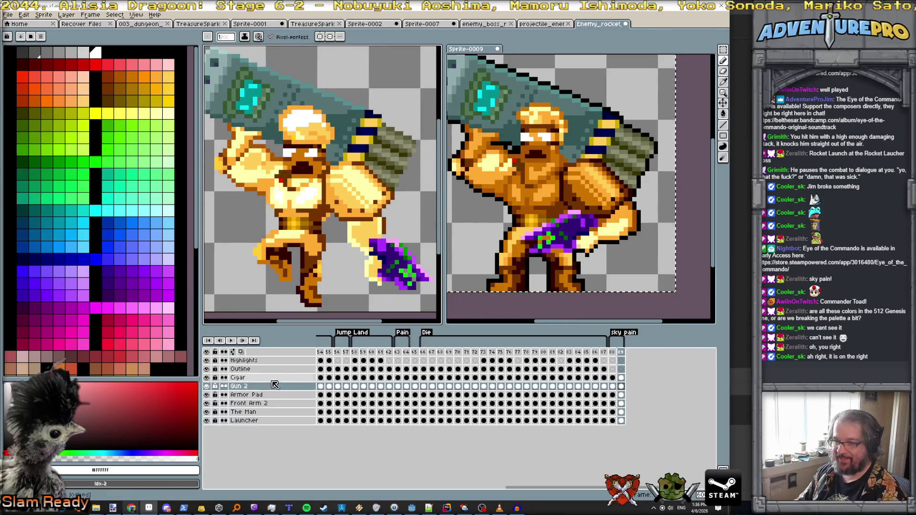
{"action": "left_click", "coordinate": [251, 394]}
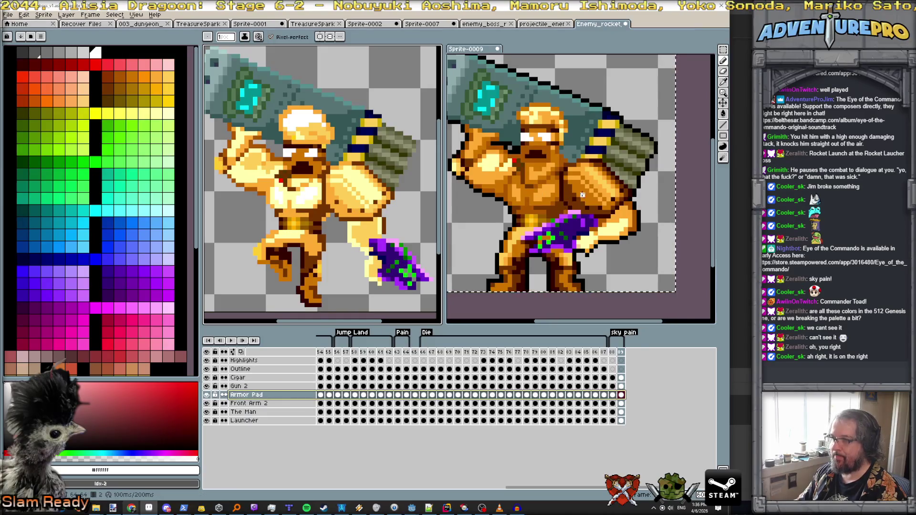
{"action": "left_click", "coordinate": [602, 177]}
{"action": "scroll", "coordinate": [338, 195], "scroll_direction": "up", "scroll_amount": 3}
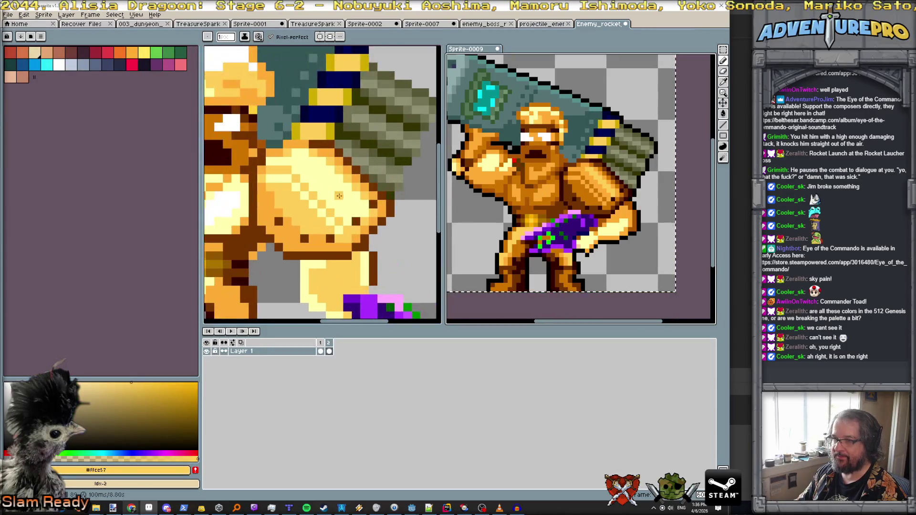
{"action": "scroll", "coordinate": [341, 190], "scroll_direction": "down", "scroll_amount": 1}
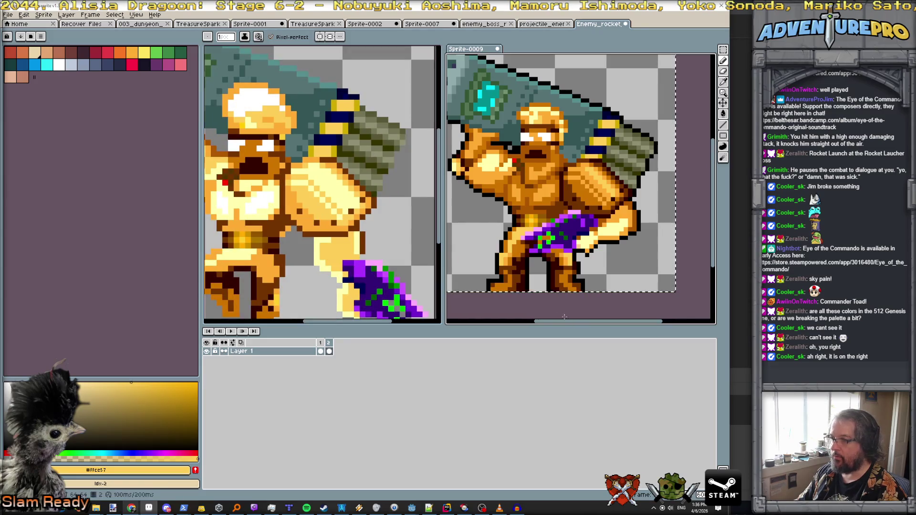
{"action": "scroll", "coordinate": [350, 206], "scroll_direction": "up", "scroll_amount": 1}
{"action": "scroll", "coordinate": [379, 228], "scroll_direction": "down", "scroll_amount": 1}
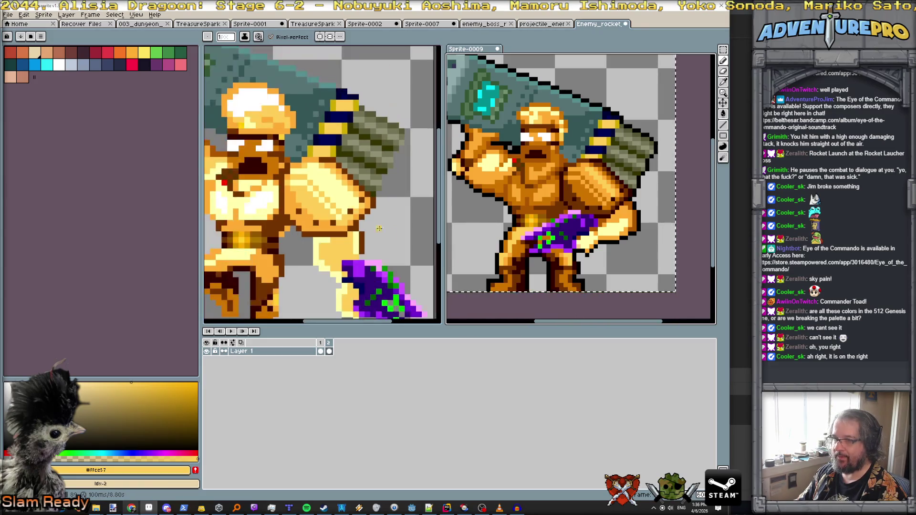
{"action": "left_click", "coordinate": [425, 244]}
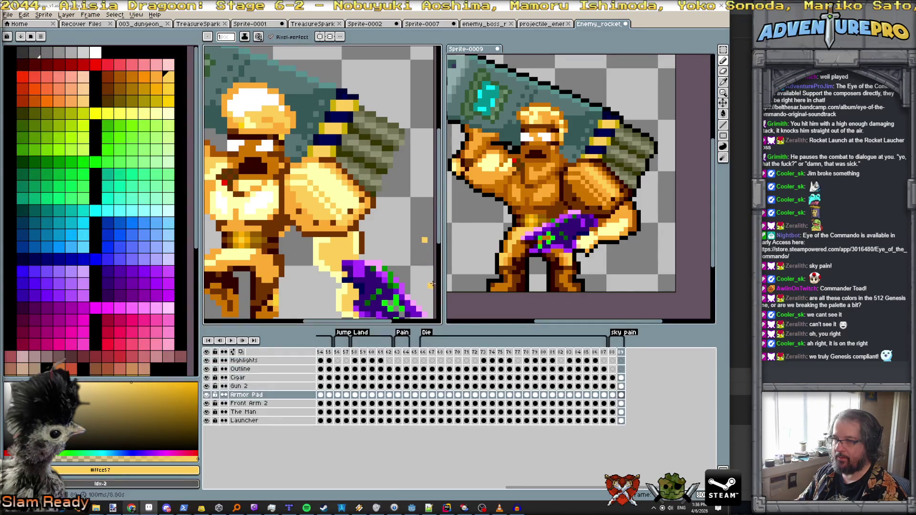
Paint a diagonal white highlight across the armor pad in frame 88.
{"action": "left_click", "coordinate": [613, 352]}
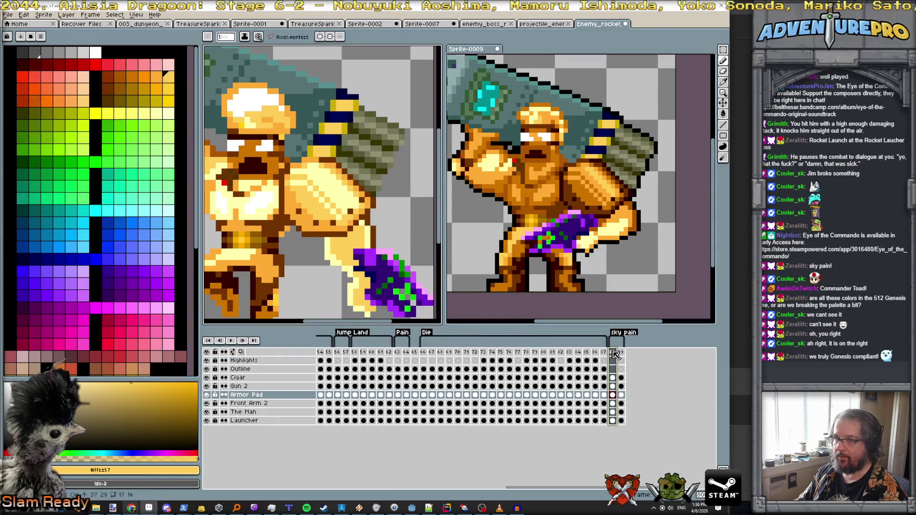
{"action": "scroll", "coordinate": [324, 178], "scroll_direction": "up", "scroll_amount": 1}
{"action": "scroll", "coordinate": [325, 178], "scroll_direction": "up", "scroll_amount": 1}
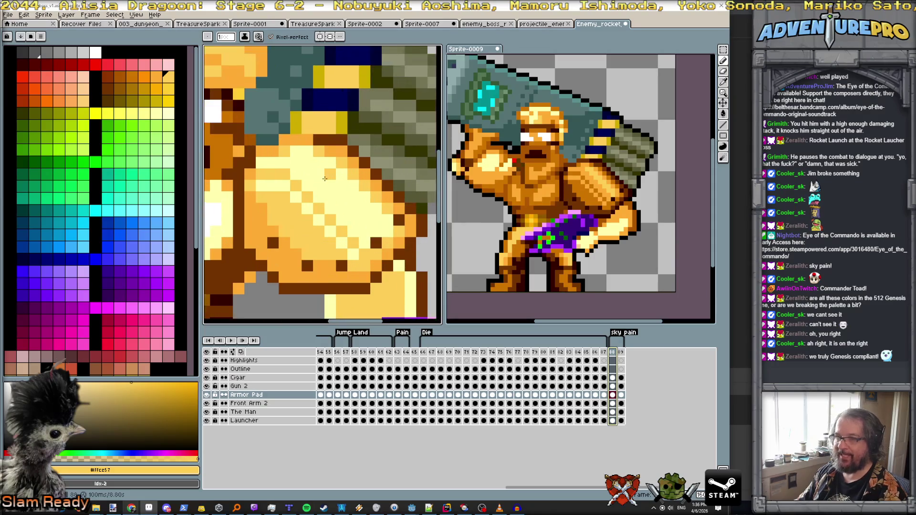
{"action": "left_click", "coordinate": [215, 110], "text": "alt"}
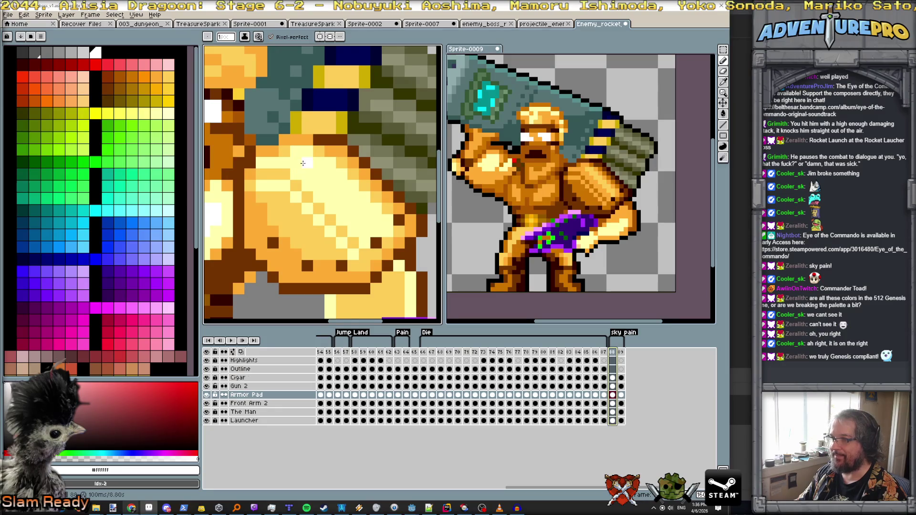
{"action": "scroll", "coordinate": [303, 163], "scroll_direction": "up", "scroll_amount": 1}
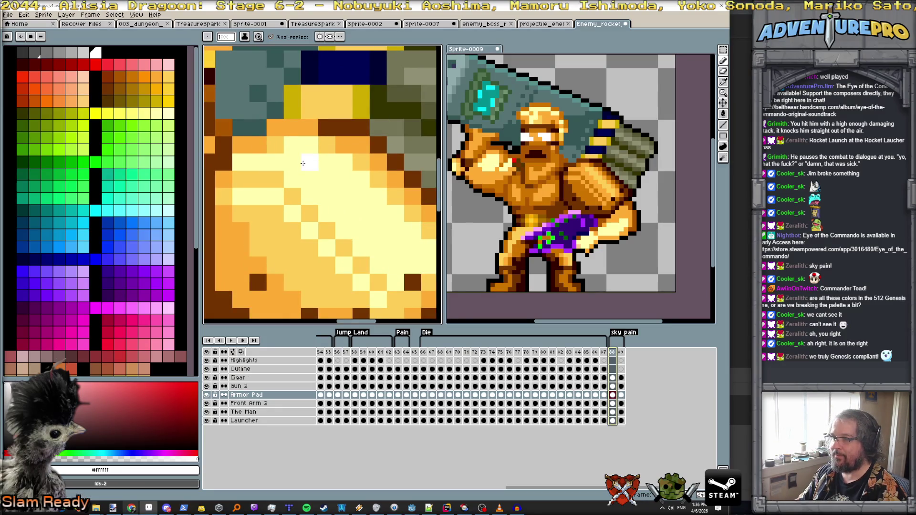
{"action": "mouse_move", "coordinate": [323, 166]}
{"action": "left_mouse_down"}
{"action": "mouse_move", "coordinate": [328, 180]}
{"action": "mouse_move", "coordinate": [373, 208]}
{"action": "left_mouse_up"}
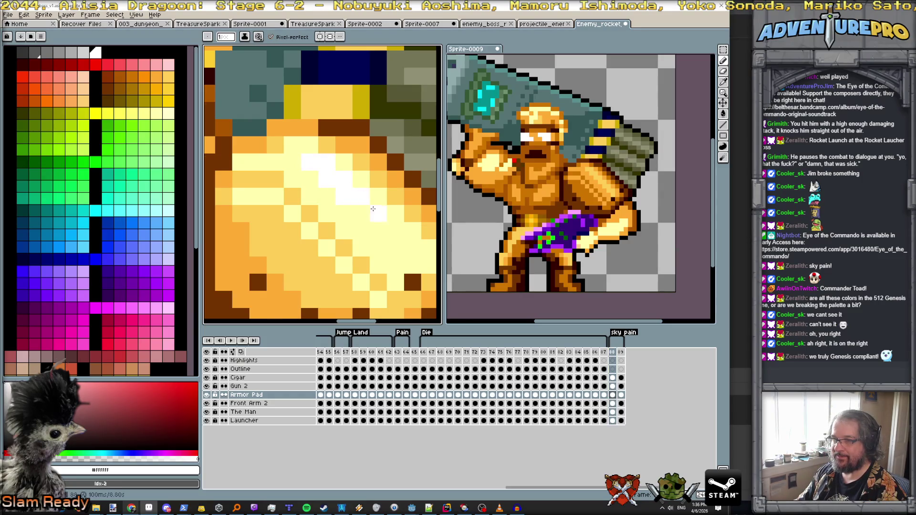
{"action": "left_click", "coordinate": [378, 214]}
{"action": "left_click", "coordinate": [378, 231]}
{"action": "left_click", "coordinate": [395, 231]}
{"action": "key", "text": "space"}
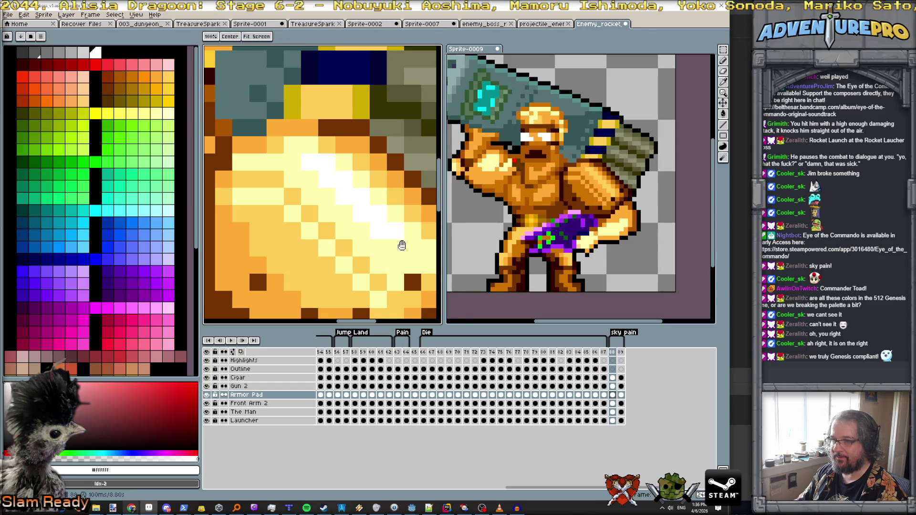
{"action": "left_click_drag", "start_coordinate": [408, 250], "coordinate": [374, 256]}
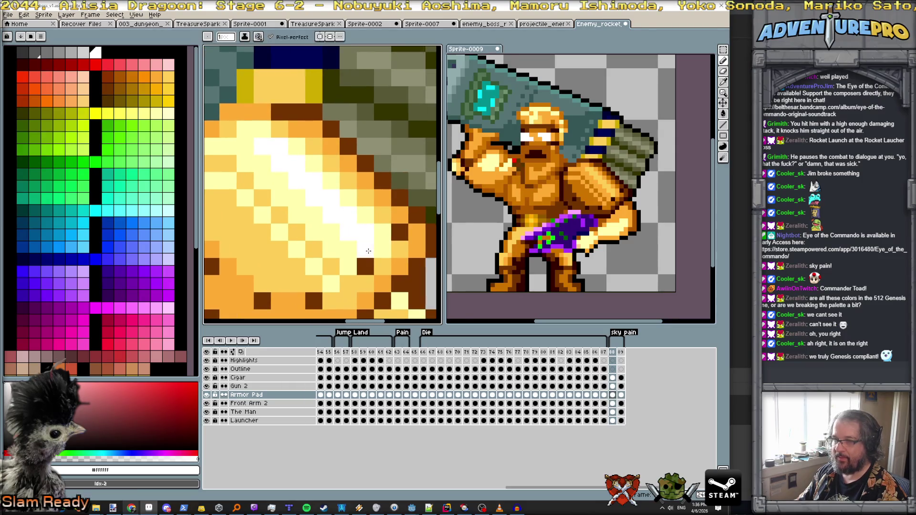
{"action": "scroll", "coordinate": [384, 257], "scroll_direction": "down", "scroll_amount": 4}
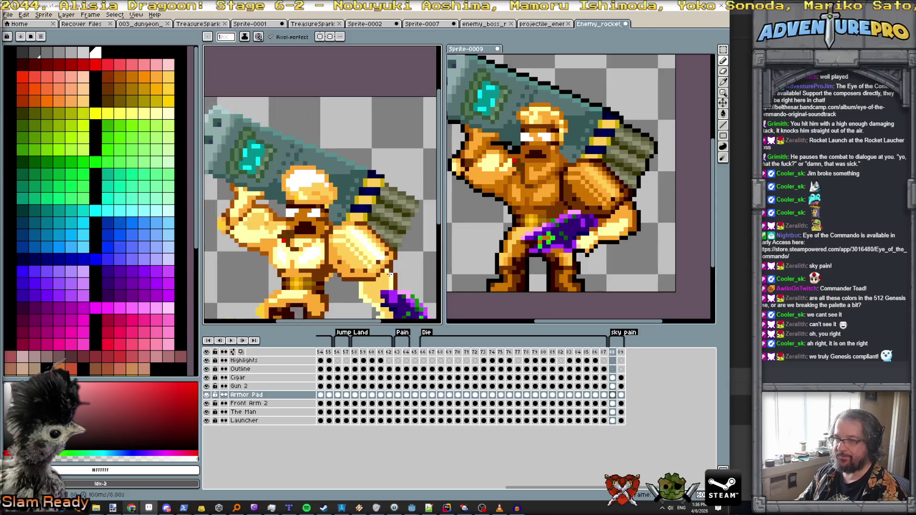
On frame 89, sample the dark and deepest brown shades from the reference.
{"action": "left_click", "coordinate": [621, 352]}
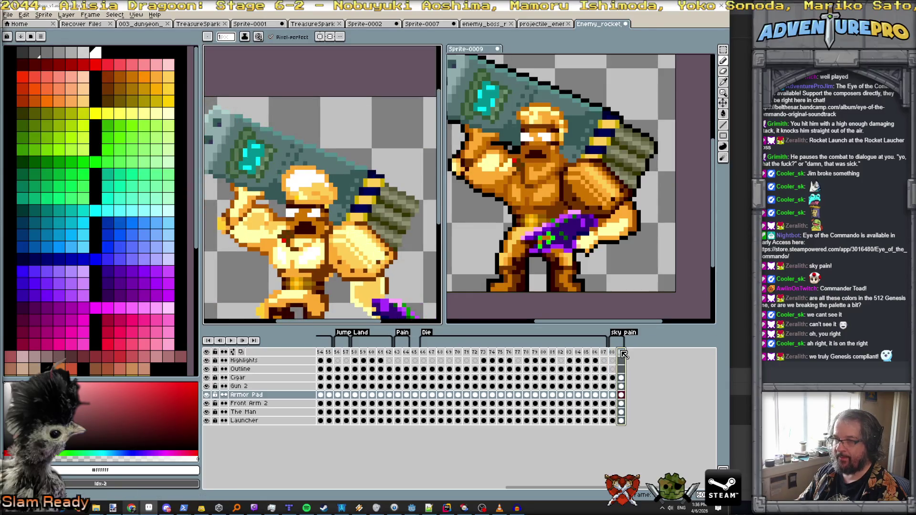
{"action": "scroll", "coordinate": [582, 229], "scroll_direction": "up", "scroll_amount": 1}
{"action": "left_click", "coordinate": [618, 180]}
{"action": "scroll", "coordinate": [370, 251], "scroll_direction": "up", "scroll_amount": 2}
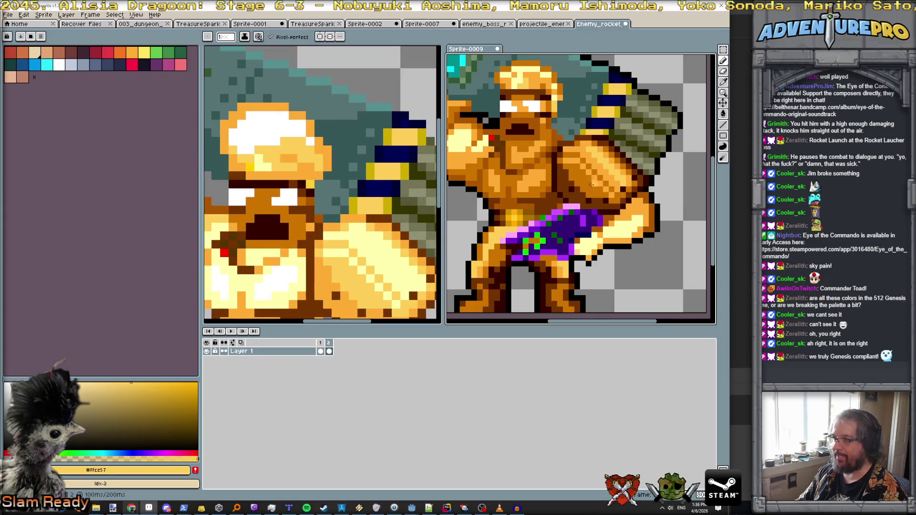
{"action": "left_click", "coordinate": [334, 278]}
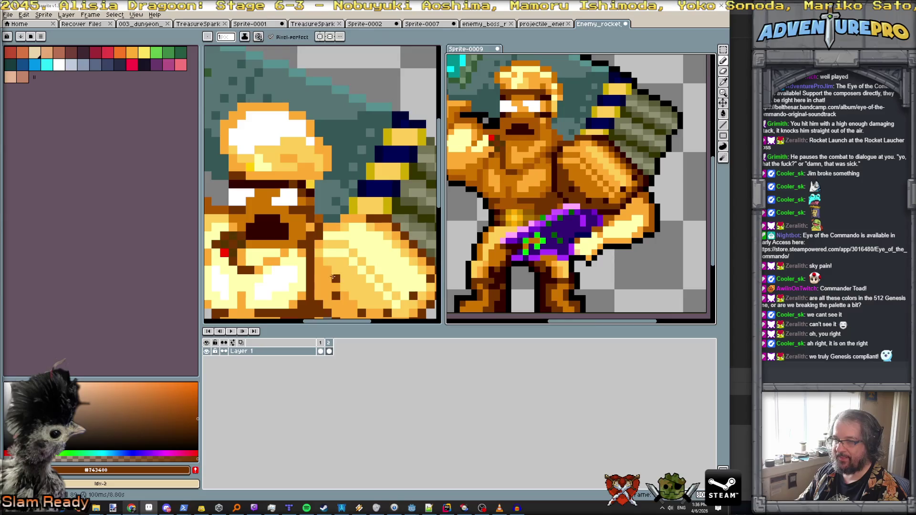
{"action": "left_click", "coordinate": [575, 190], "text": "alt"}
Bucket-fill the armor pad areas with dark brown, orange #ce7400 and light orange #ffac34.
{"action": "key", "text": "g"}
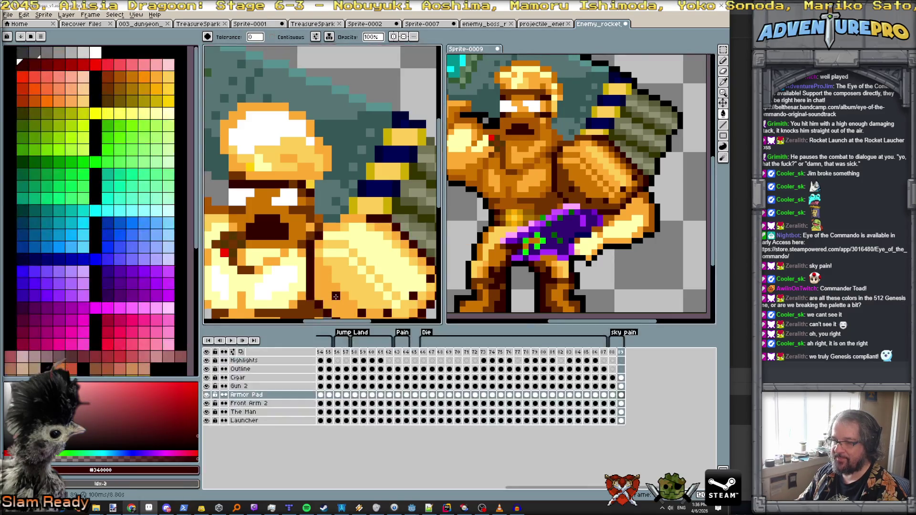
{"action": "left_click", "coordinate": [396, 287]}
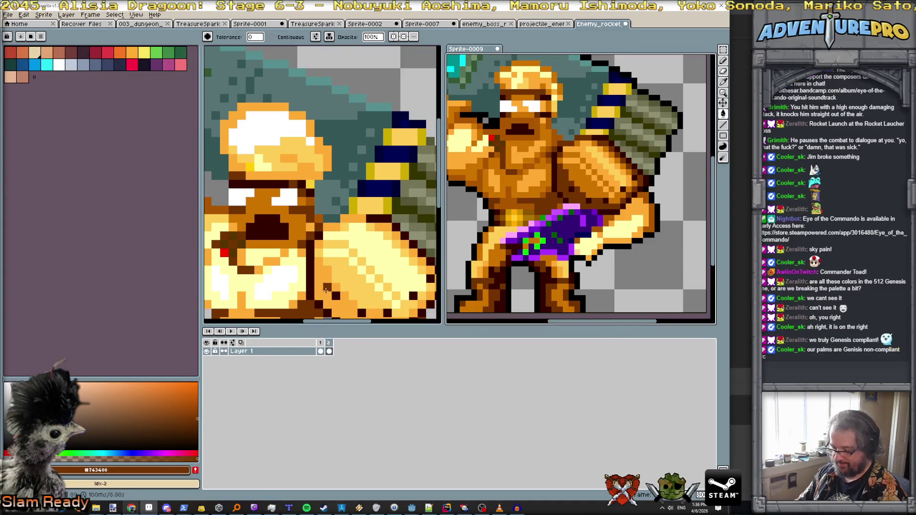
{"action": "left_click", "coordinate": [326, 290]}
{"action": "left_click", "coordinate": [360, 281], "text": "alt"}
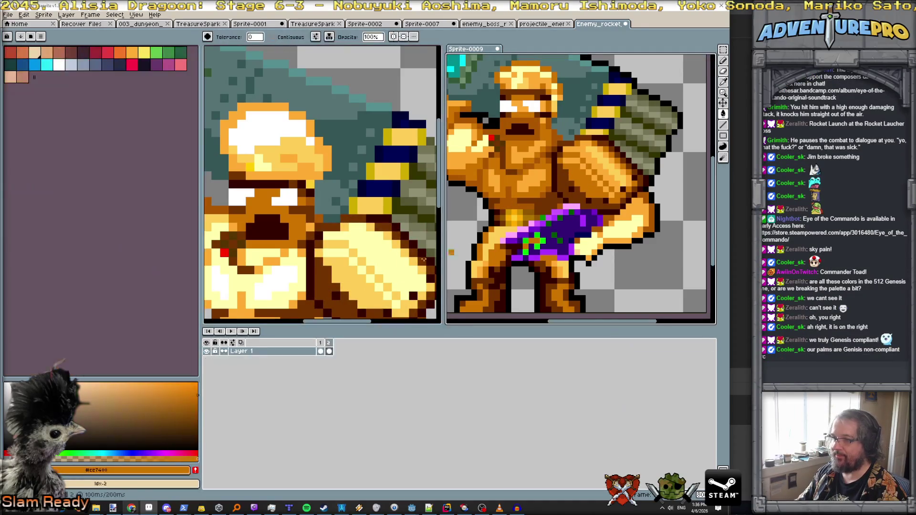
{"action": "left_click", "coordinate": [354, 286]}
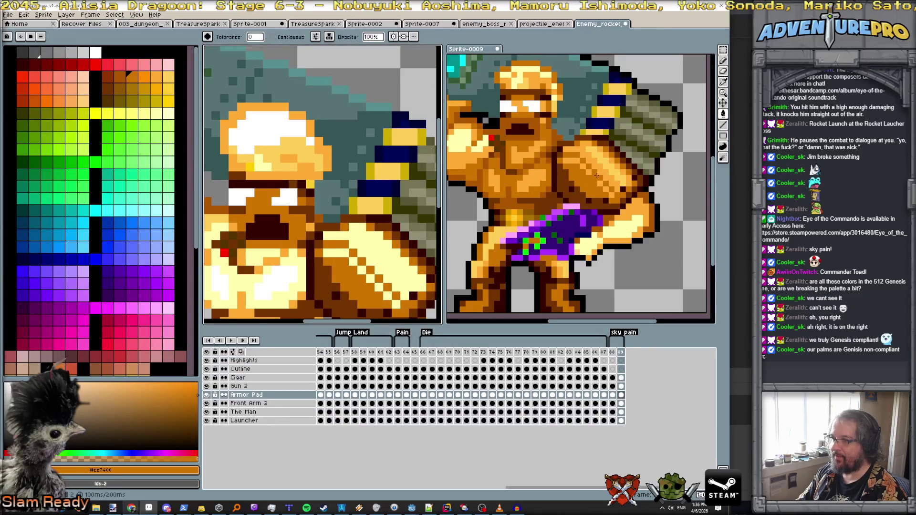
{"action": "left_click", "coordinate": [422, 247]}
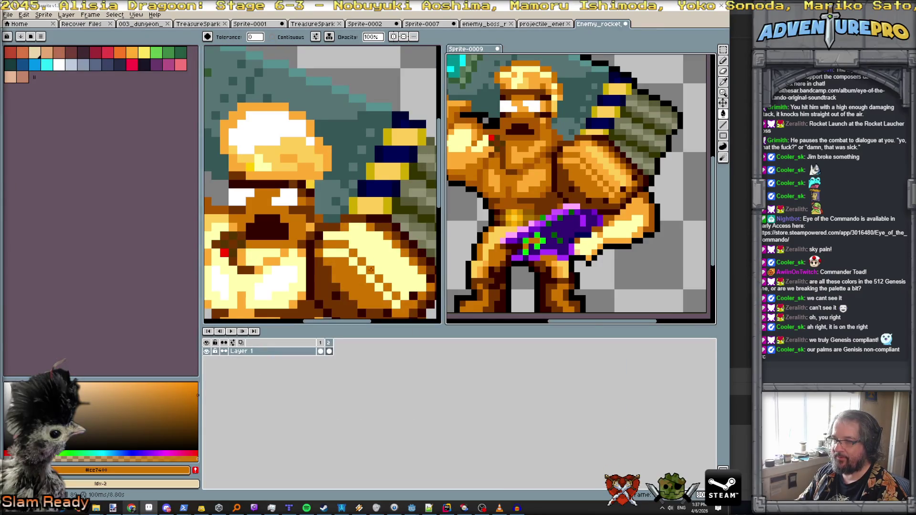
{"action": "left_click", "coordinate": [591, 175], "text": "alt"}
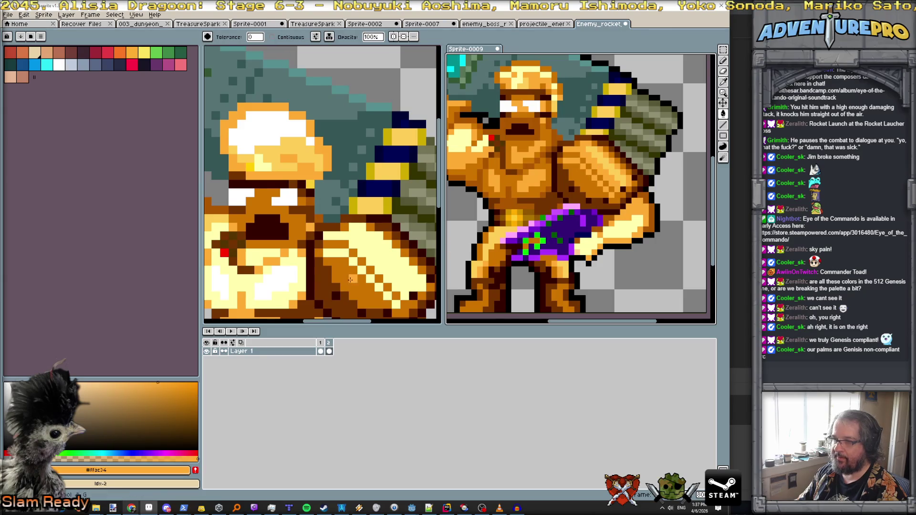
{"action": "left_click", "coordinate": [405, 254]}
{"action": "left_click", "coordinate": [404, 253]}
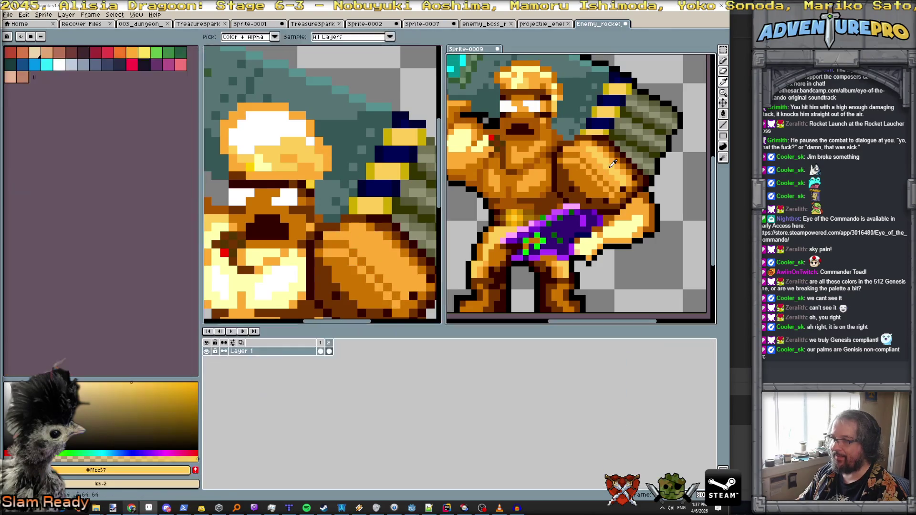
{"action": "key", "text": "b"}
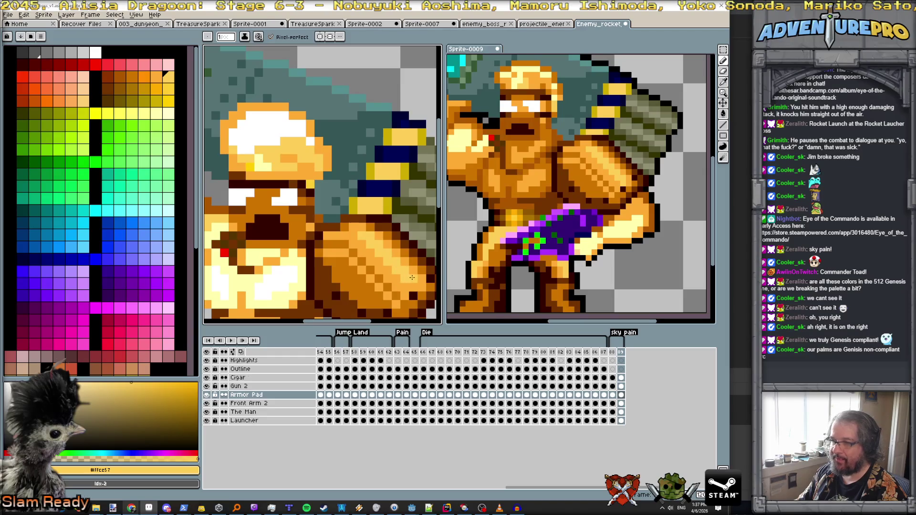
{"action": "scroll", "coordinate": [417, 286], "scroll_direction": "down", "scroll_amount": 3}
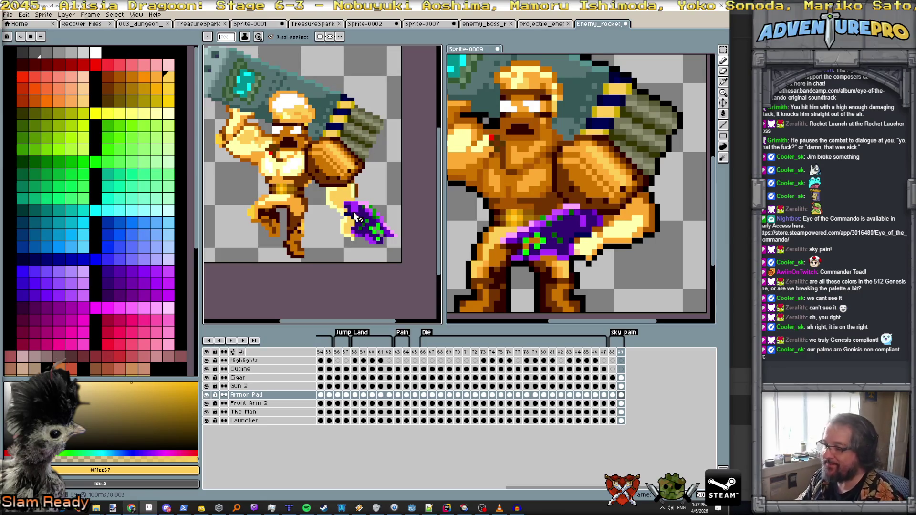
{"action": "left_click", "coordinate": [280, 404]}
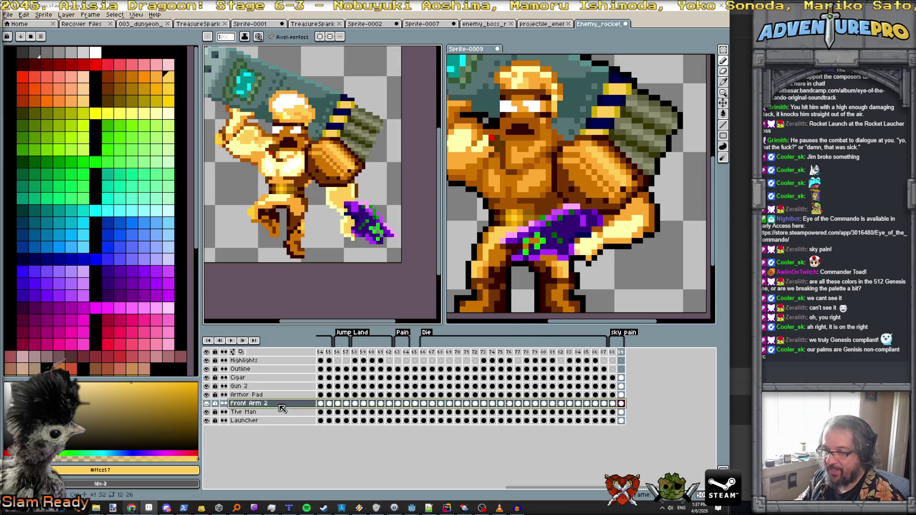
Bucket-fill part of the front arm in the last frame with darker orange.
{"action": "left_click", "coordinate": [622, 405]}
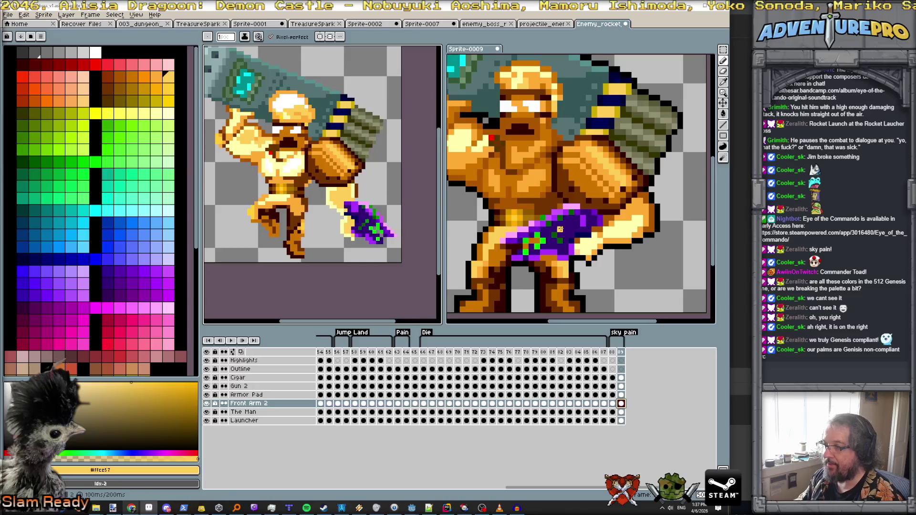
{"action": "left_click", "coordinate": [629, 218]}
{"action": "scroll", "coordinate": [355, 198], "scroll_direction": "up", "scroll_amount": 2}
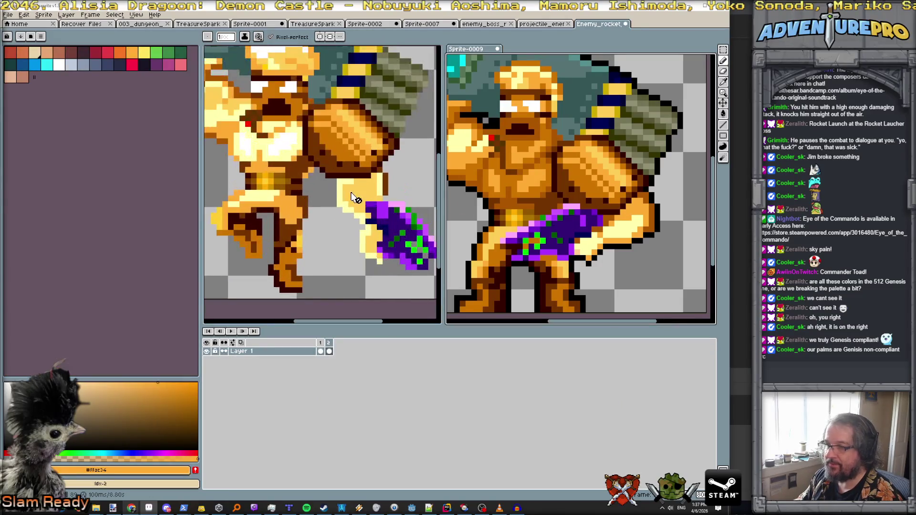
{"action": "key", "text": "g"}
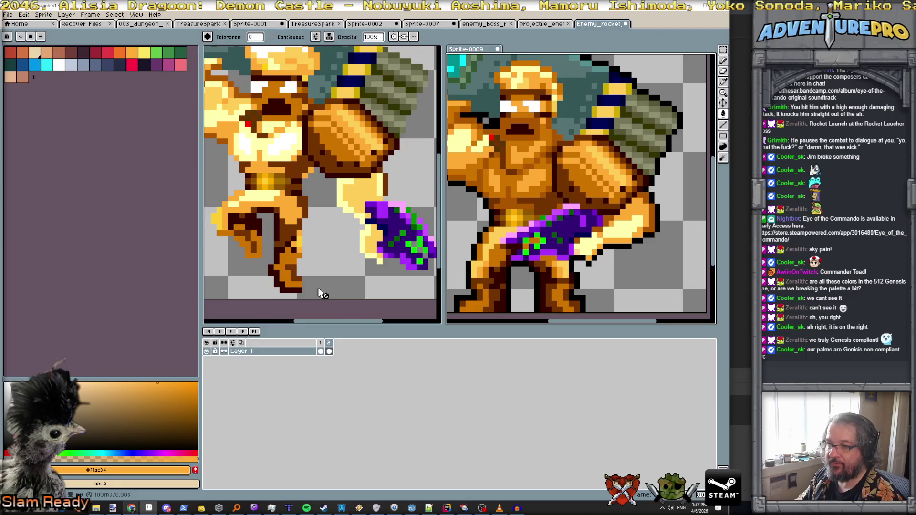
{"action": "left_click", "coordinate": [340, 310]}
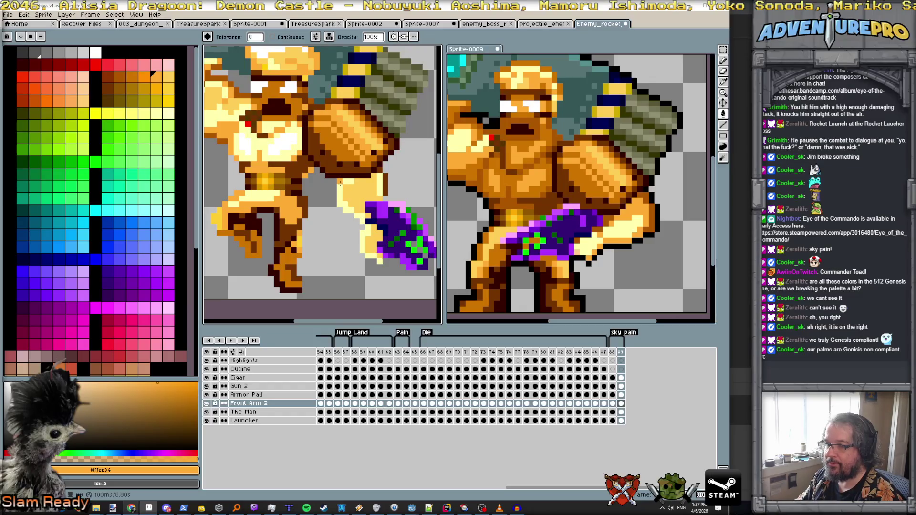
{"action": "left_click", "coordinate": [339, 183]}
Play the animation to compare the recoloured arm against the previous frame.
{"action": "key", "text": "ctrl+Tab"}
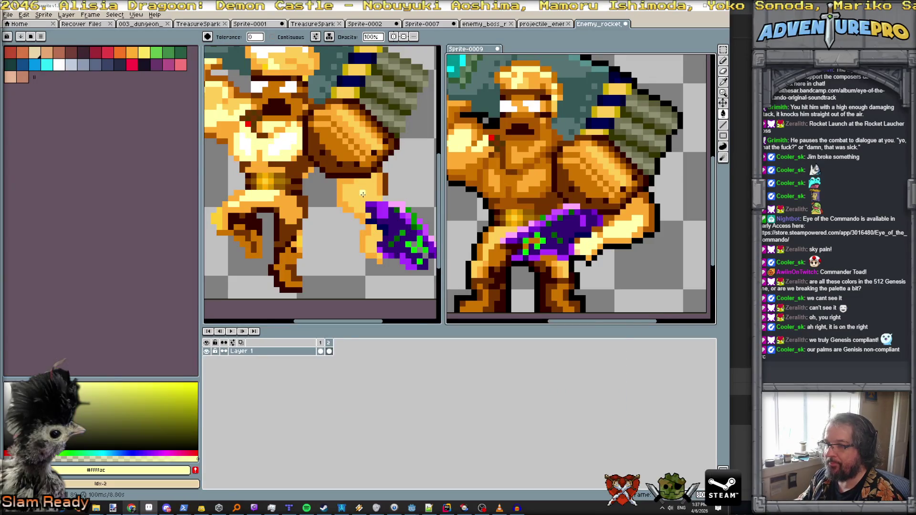
{"action": "scroll", "coordinate": [420, 215], "scroll_direction": "down", "scroll_amount": 3}
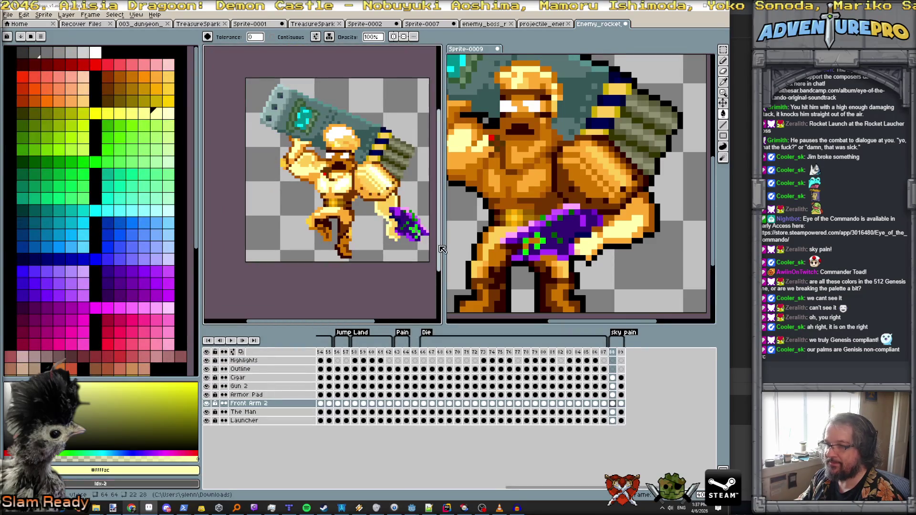
{"action": "key", "text": "Return"}
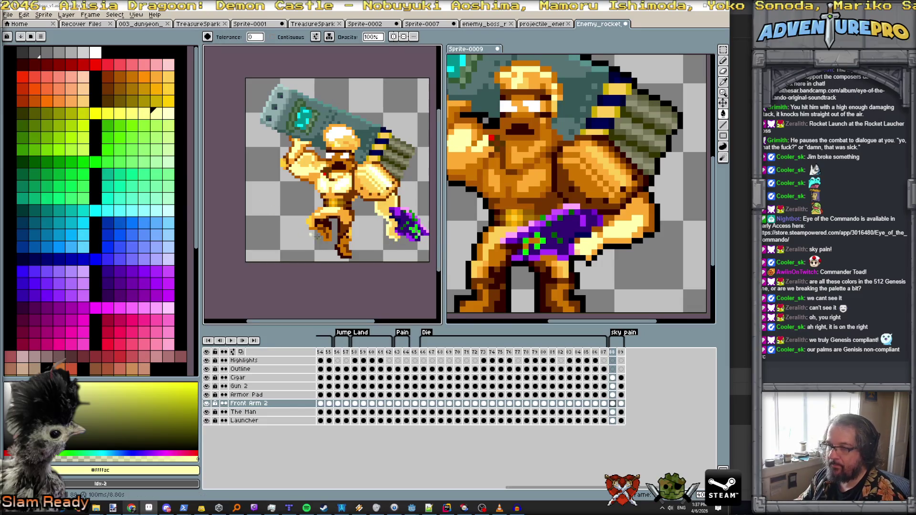
{"action": "scroll", "coordinate": [324, 258], "scroll_direction": "up", "scroll_amount": 1}
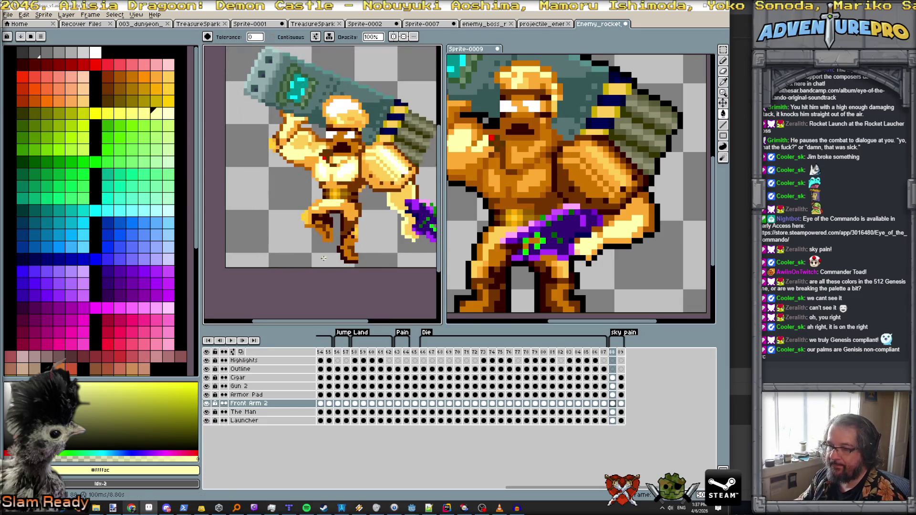
{"action": "left_click", "coordinate": [612, 413]}
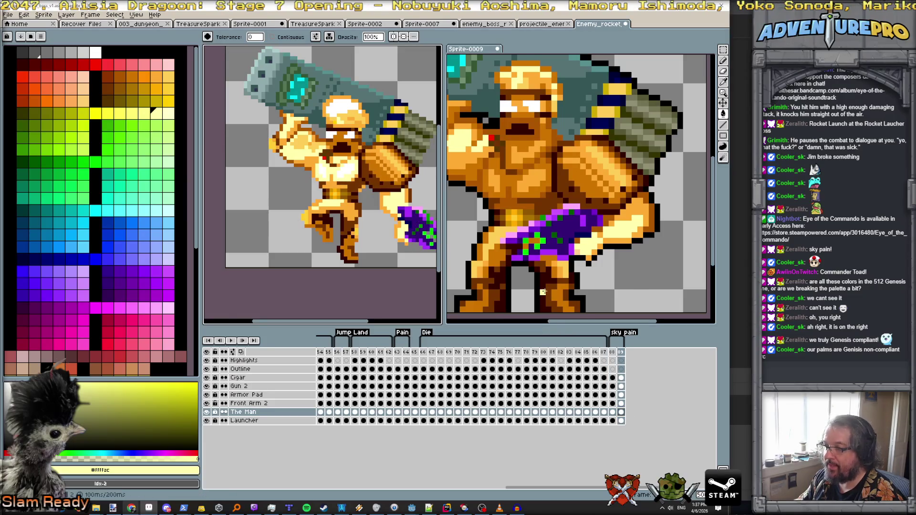
Eyedrop the mid orange #ce7400 and dark outline brown #340000 from the reference.
{"action": "scroll", "coordinate": [552, 295], "scroll_direction": "up", "scroll_amount": 1}
{"action": "left_click", "coordinate": [351, 255]}
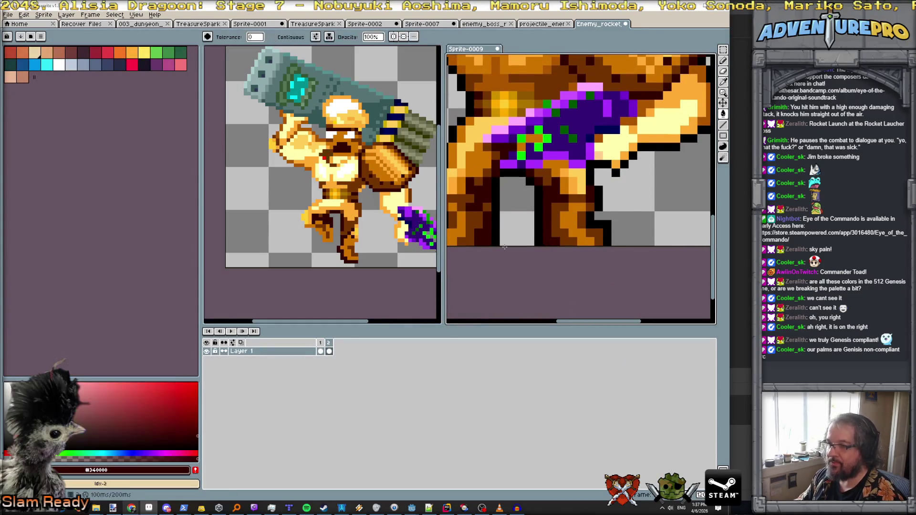
{"action": "left_click", "coordinate": [335, 287]}
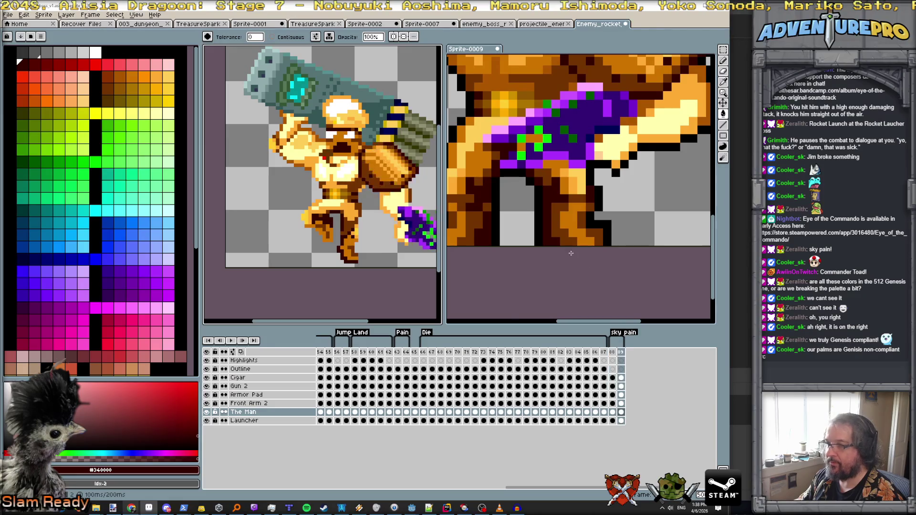
{"action": "left_click", "coordinate": [590, 237]}
{"action": "scroll", "coordinate": [350, 253], "scroll_direction": "up", "scroll_amount": 2}
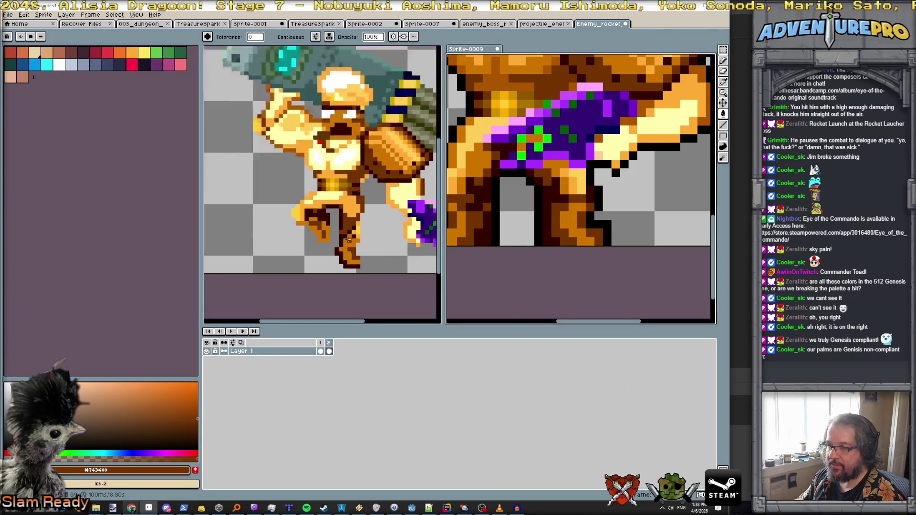
{"action": "left_click", "coordinate": [581, 240], "text": "alt"}
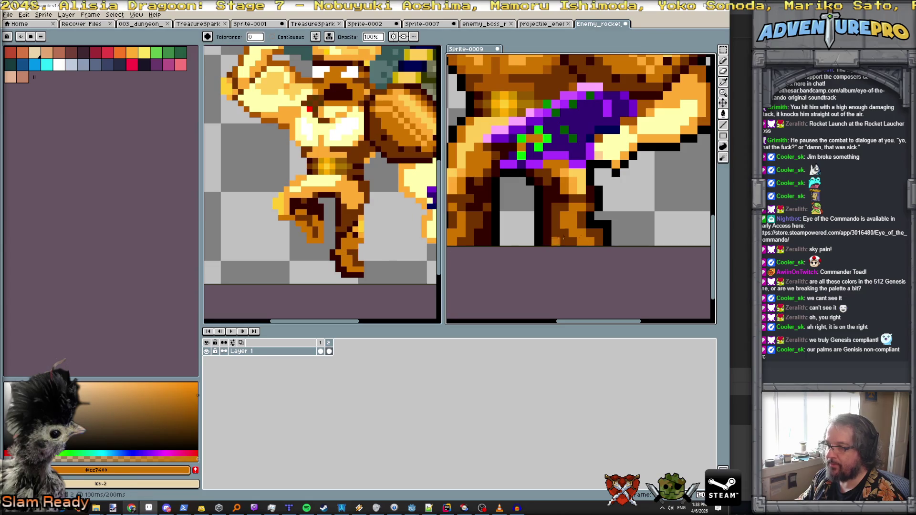
{"action": "left_click", "coordinate": [541, 221], "text": "alt"}
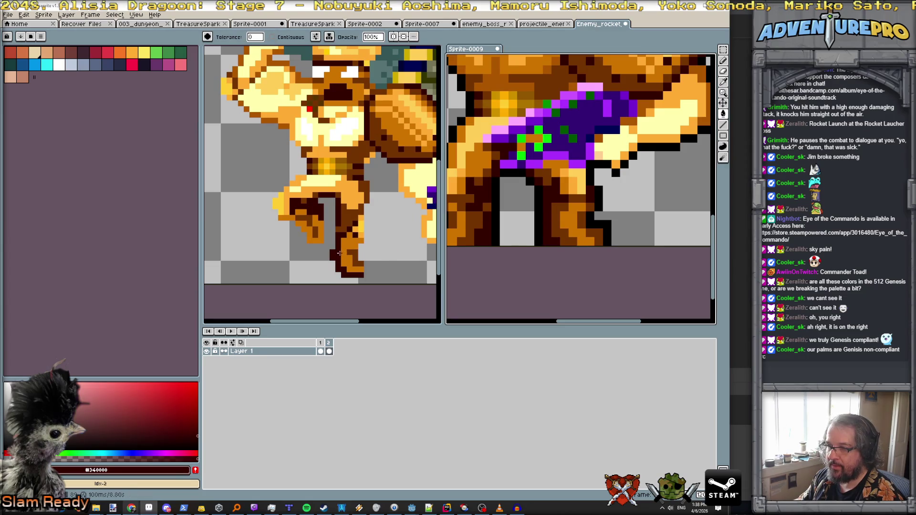
Paint a dark pixel on the leg, then undo the accidental move and orange fill.
{"action": "left_click", "coordinate": [358, 259]}
{"action": "scroll", "coordinate": [354, 259], "scroll_direction": "down", "scroll_amount": 1}
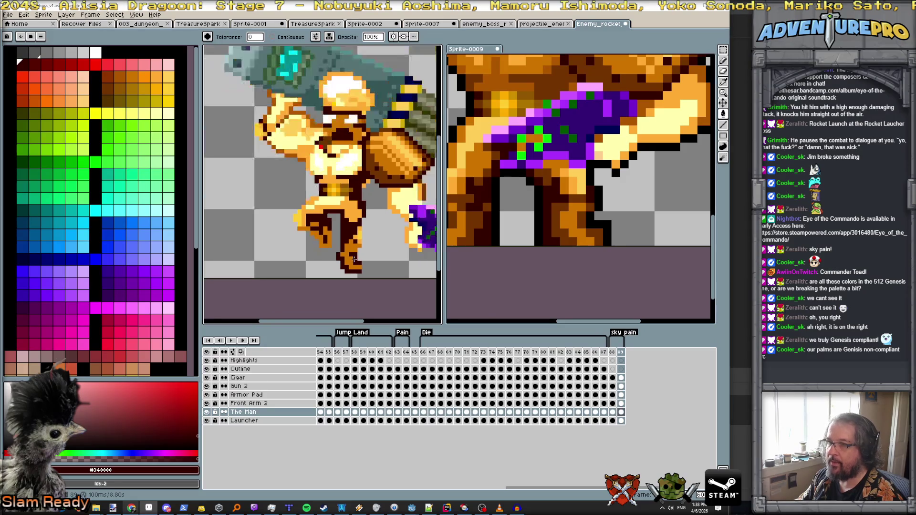
{"action": "left_click", "coordinate": [571, 224], "text": "alt"}
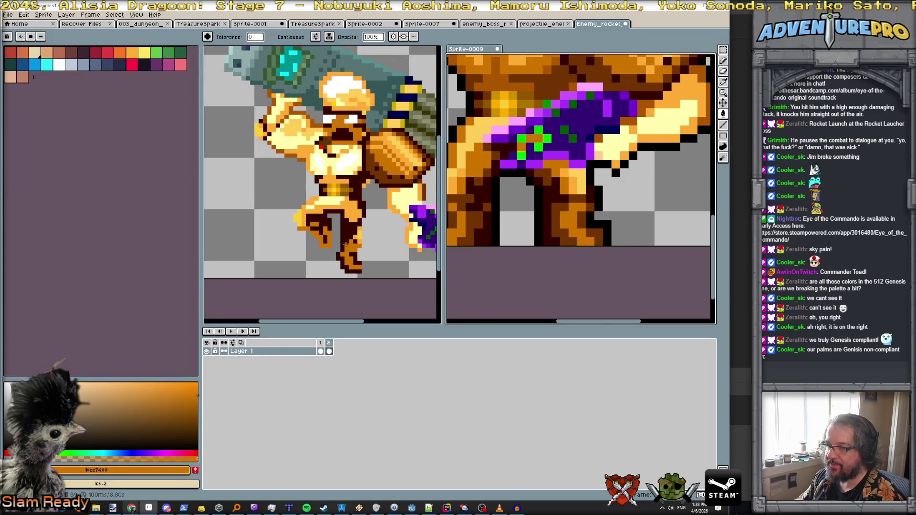
{"action": "key", "text": "ctrl"}
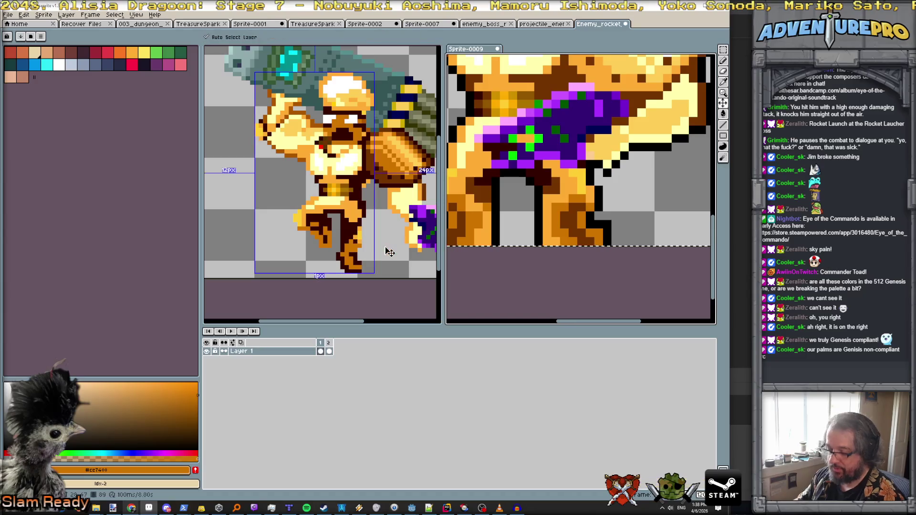
{"action": "key", "text": "ctrl+z"}
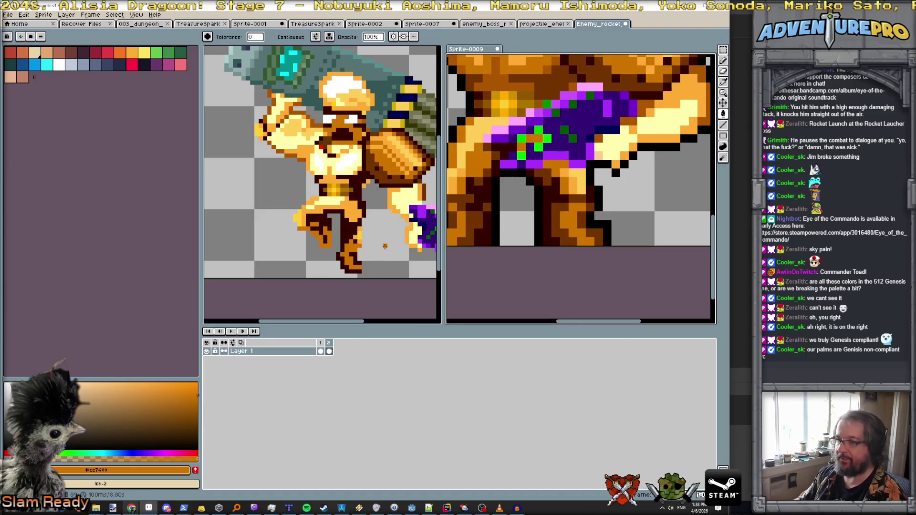
{"action": "left_click", "coordinate": [385, 246]}
{"action": "key", "text": "ctrl+z"}
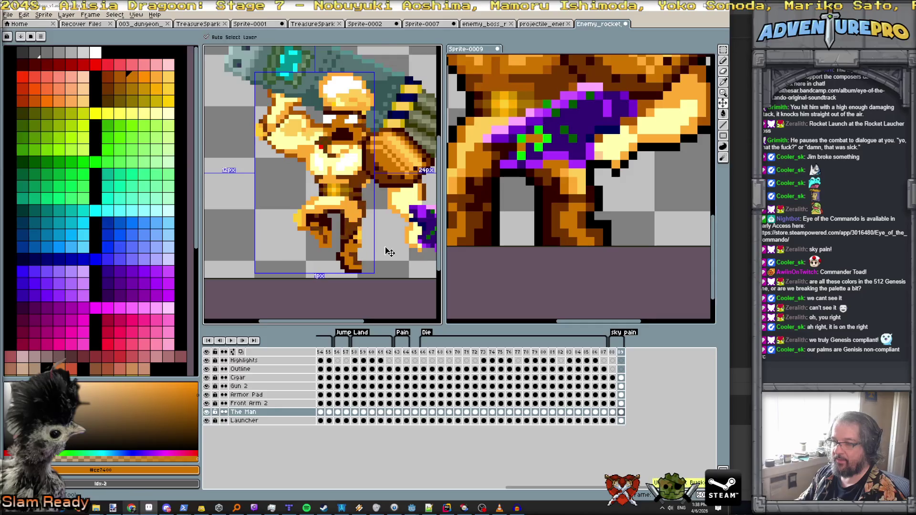
{"action": "scroll", "coordinate": [603, 218], "scroll_direction": "down", "scroll_amount": 1}
Re-pick the dark brown #340000 and draw a short dark line between the legs.
{"action": "left_click", "coordinate": [603, 218]}
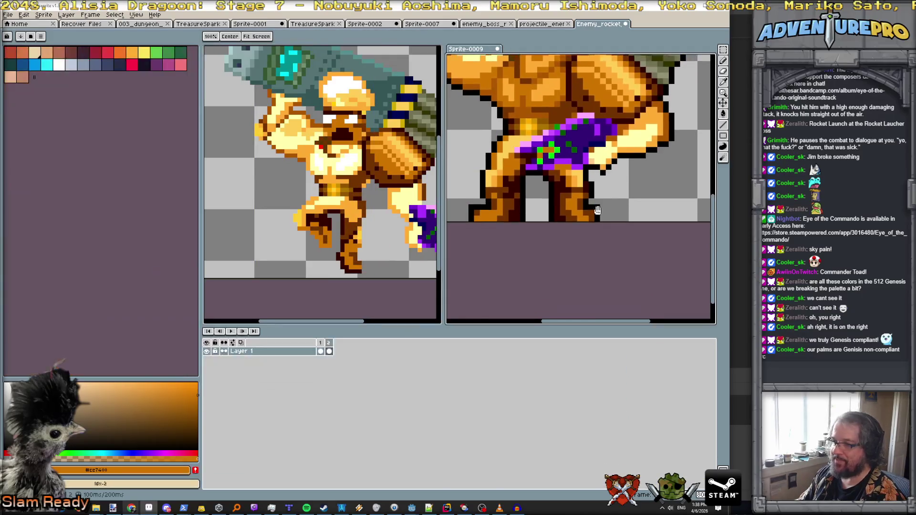
{"action": "scroll", "coordinate": [603, 215], "scroll_direction": "up", "scroll_amount": 2}
{"action": "left_click", "coordinate": [610, 201], "text": "alt"}
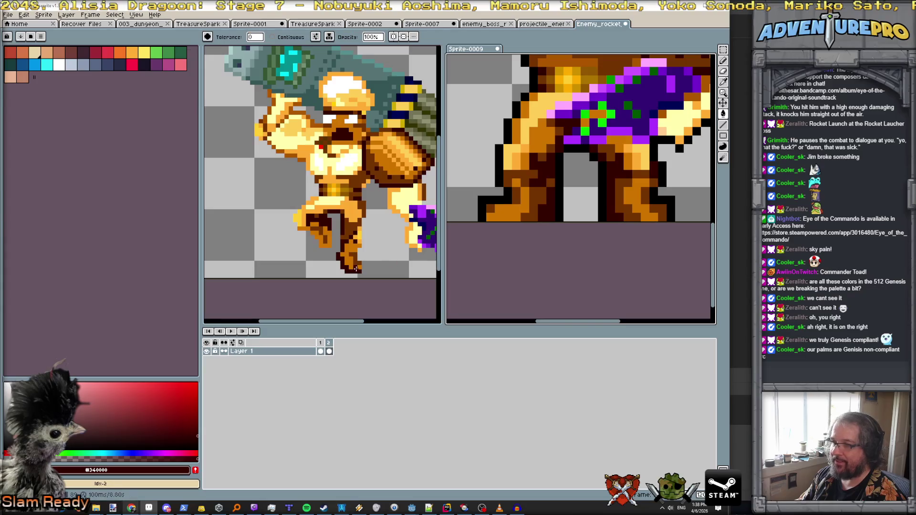
{"action": "key", "text": "b"}
{"action": "scroll", "coordinate": [344, 257], "scroll_direction": "up", "scroll_amount": 2}
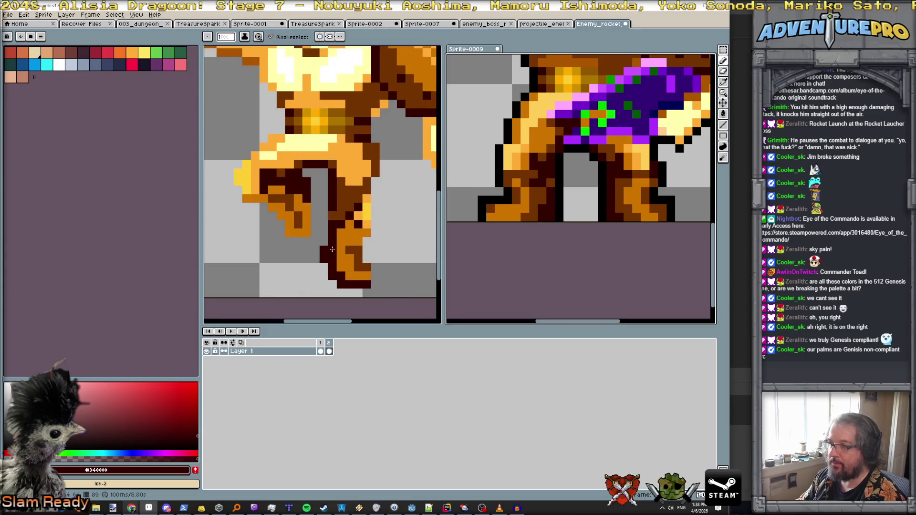
{"action": "left_click_drag", "start_coordinate": [602, 166], "coordinate": [602, 185]}
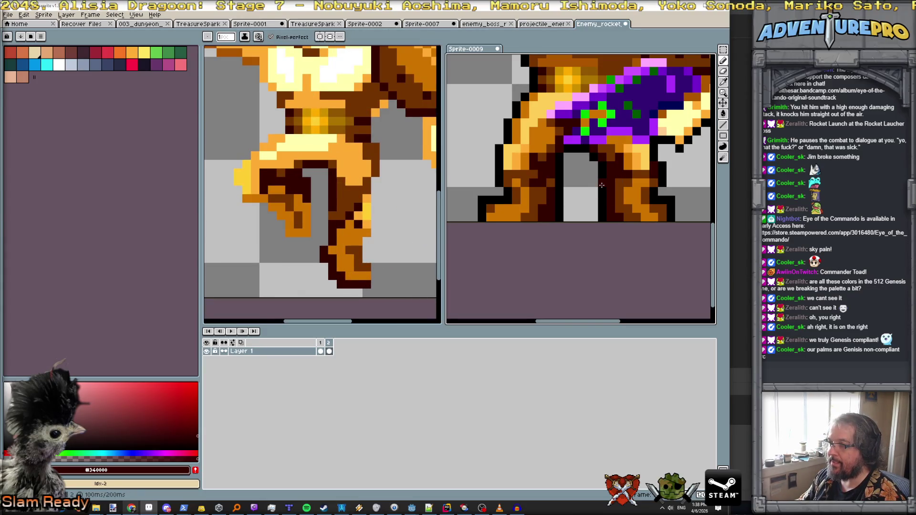
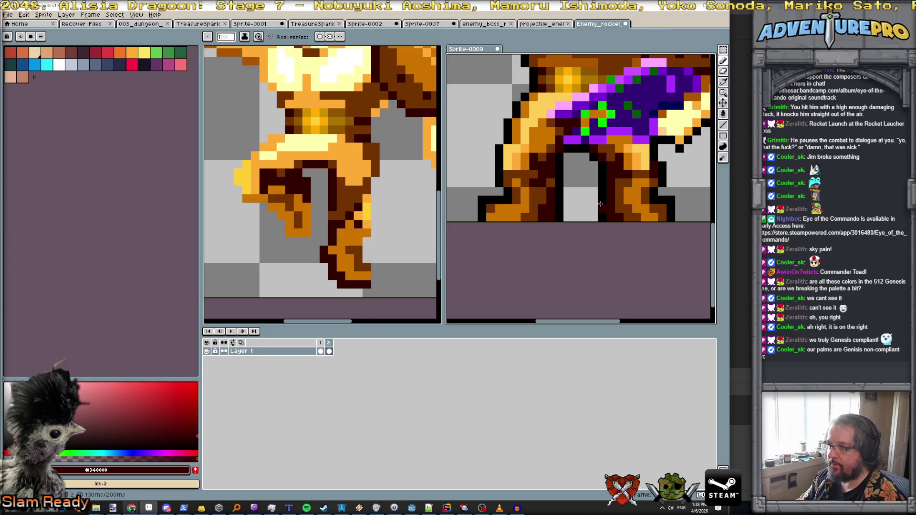
Sample the dark brown and light orange, then paint light orange highlights on the leg and foot.
{"action": "left_click", "coordinate": [351, 240], "text": "alt"}
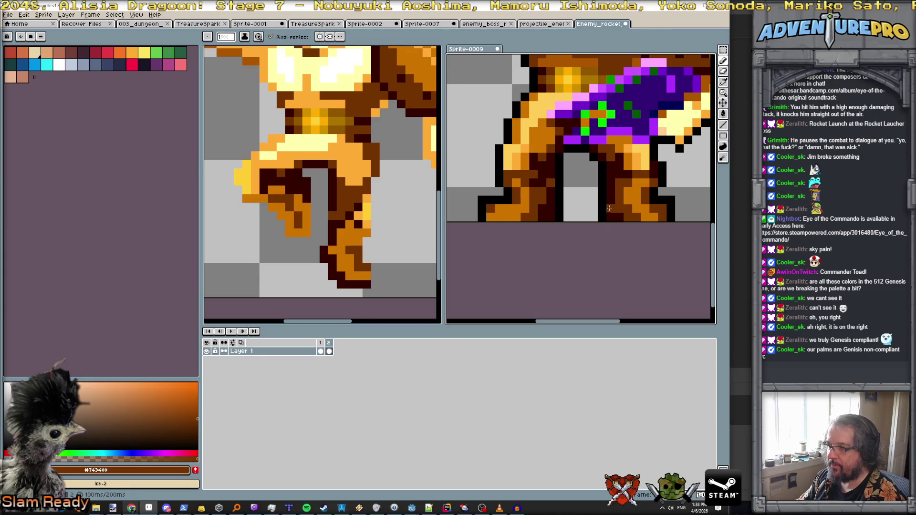
{"action": "key", "text": "Right"}
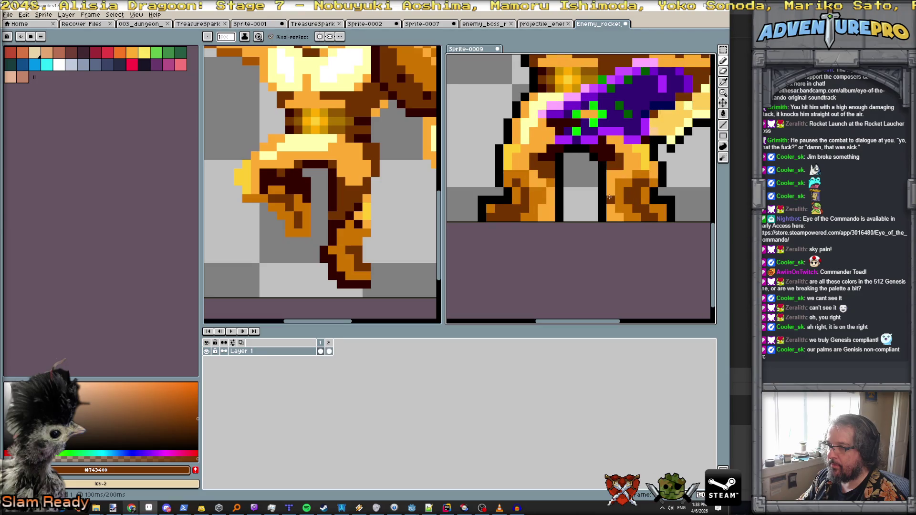
{"action": "left_click", "coordinate": [610, 197], "text": "alt"}
{"action": "key", "text": "Right"}
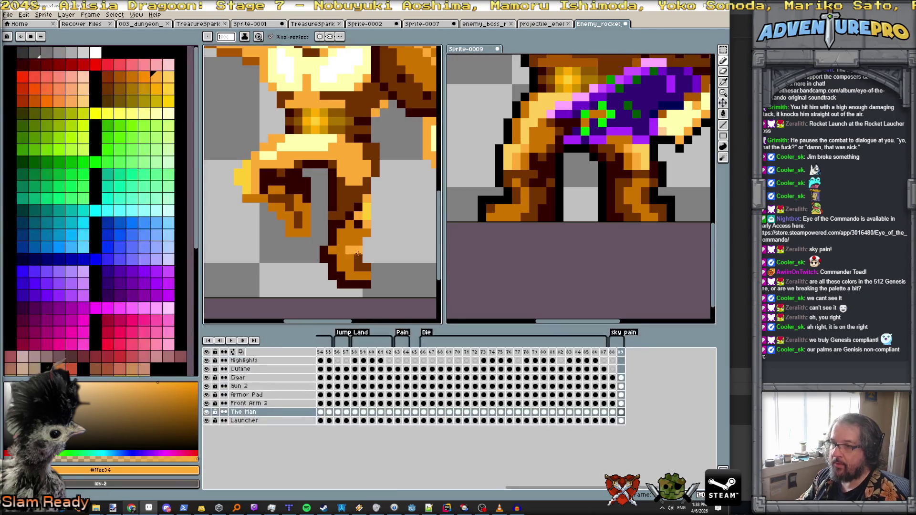
{"action": "left_click", "coordinate": [358, 250]}
{"action": "left_click", "coordinate": [367, 267]}
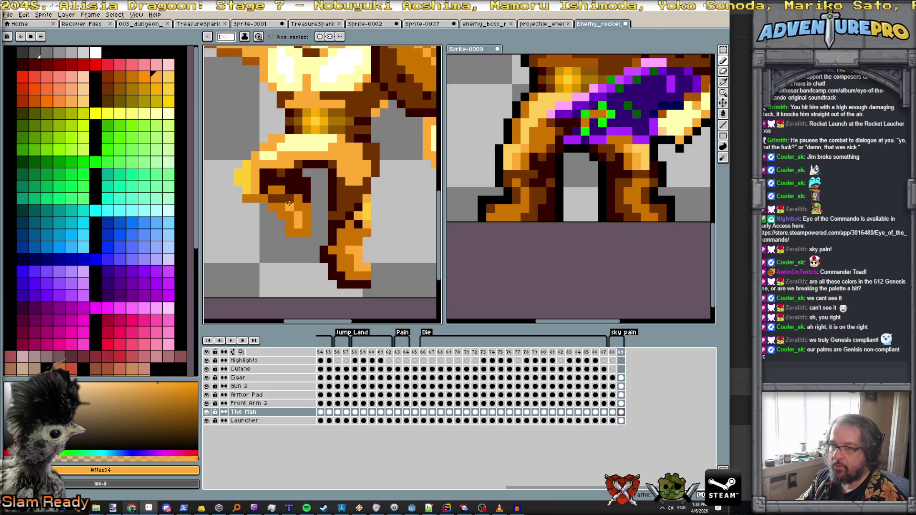
Preview the sky pain animation and compare it against the reference sprite.
{"action": "key", "text": "Return"}
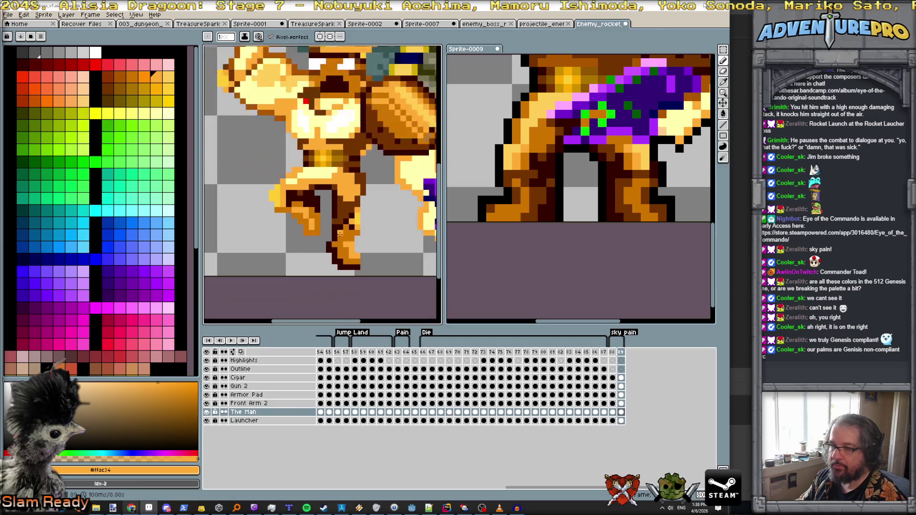
{"action": "left_click", "coordinate": [619, 208]}
{"action": "key", "text": "g"}
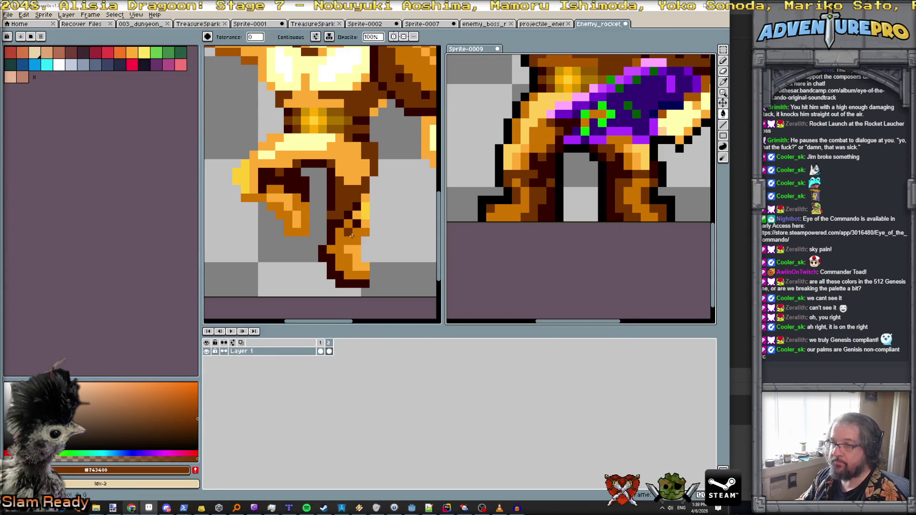
{"action": "left_click", "coordinate": [351, 236]}
{"action": "scroll", "coordinate": [358, 236], "scroll_direction": "down", "scroll_amount": 3}
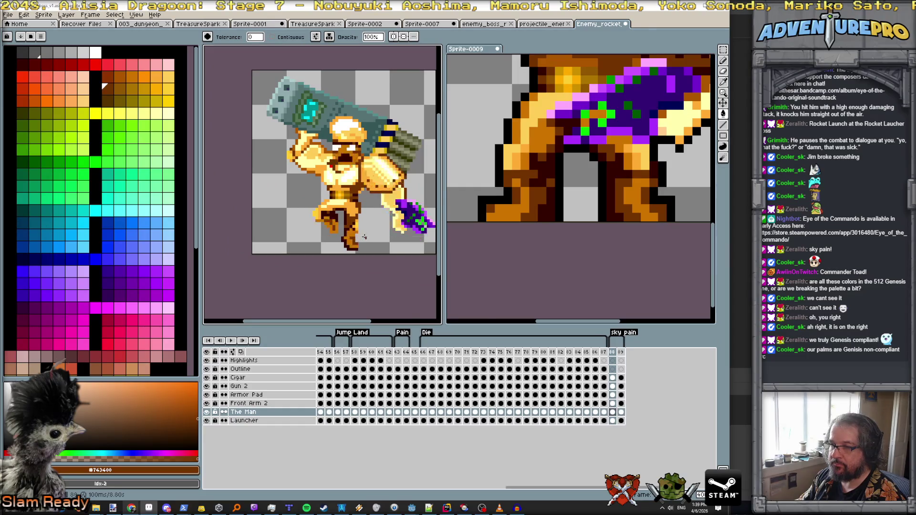
{"action": "scroll", "coordinate": [353, 223], "scroll_direction": "up", "scroll_amount": 1}
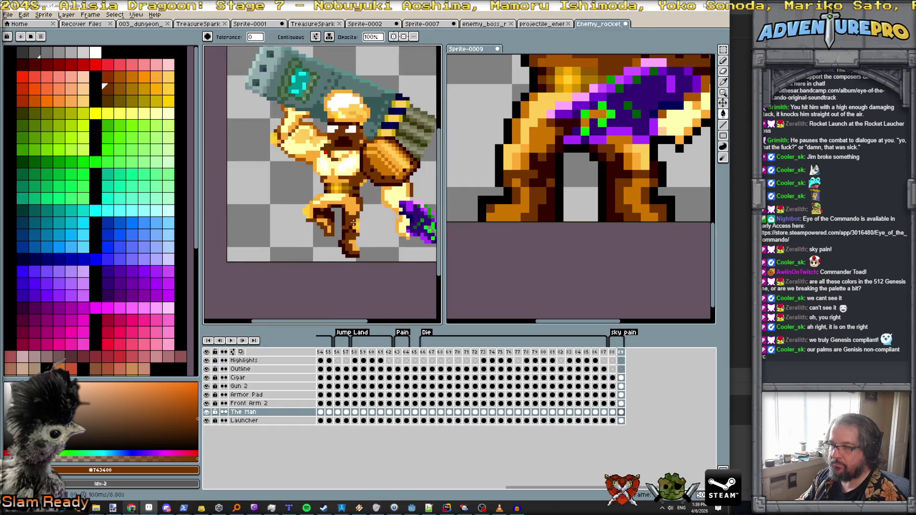
{"action": "scroll", "coordinate": [353, 222], "scroll_direction": "up", "scroll_amount": 1}
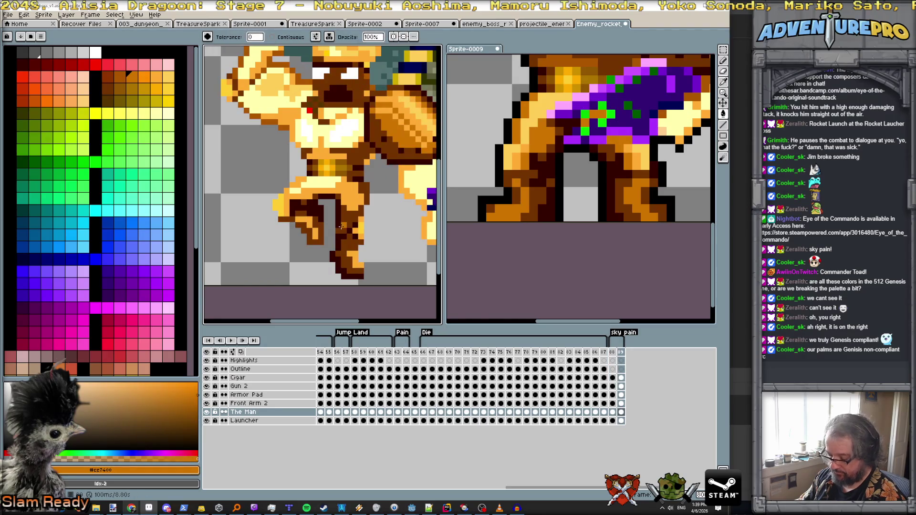
{"action": "key", "text": "b"}
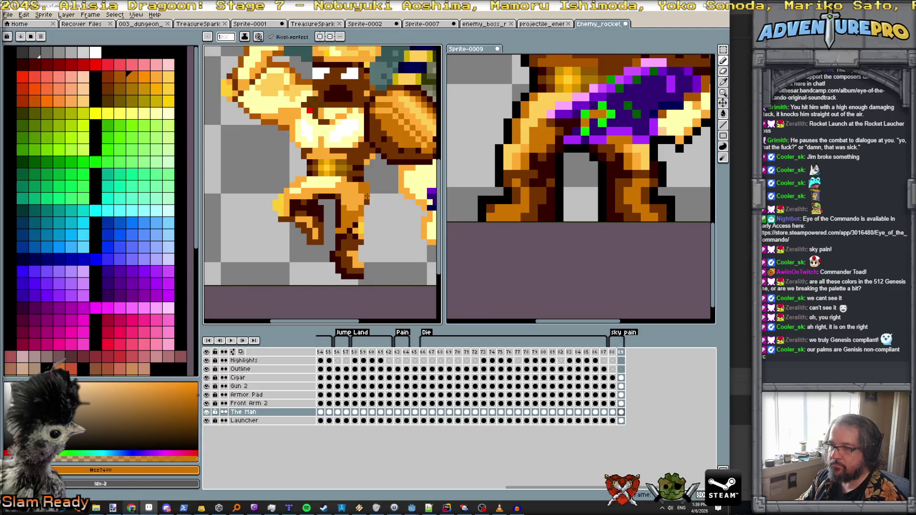
{"action": "scroll", "coordinate": [475, 203], "scroll_direction": "down", "scroll_amount": 2}
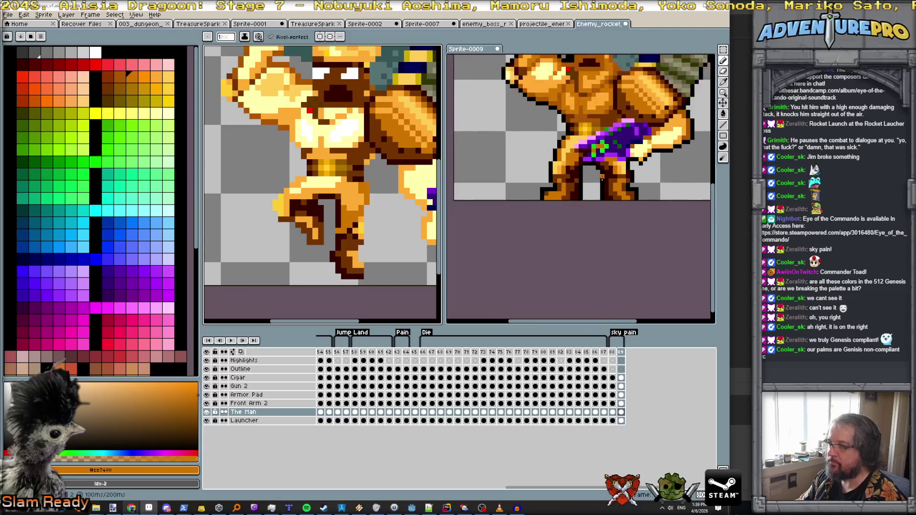
{"action": "left_click", "coordinate": [641, 257]}
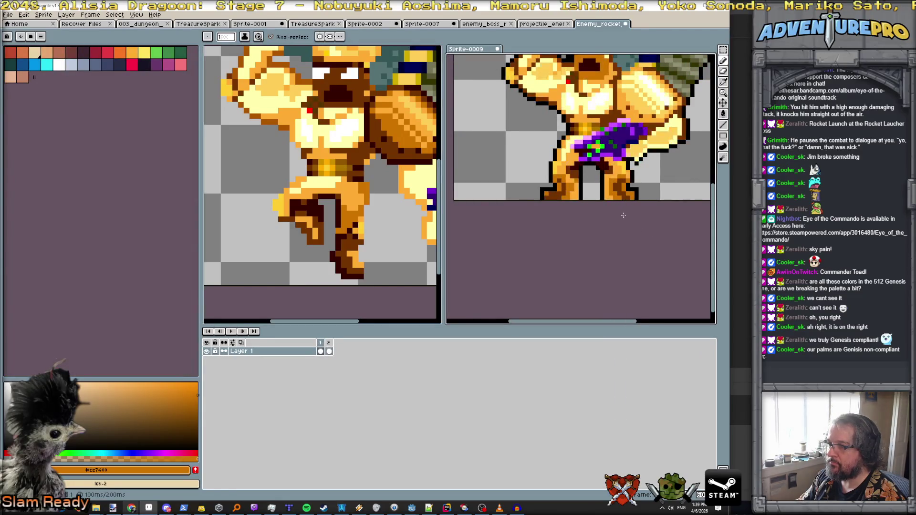
{"action": "scroll", "coordinate": [615, 153], "scroll_direction": "up", "scroll_amount": 1}
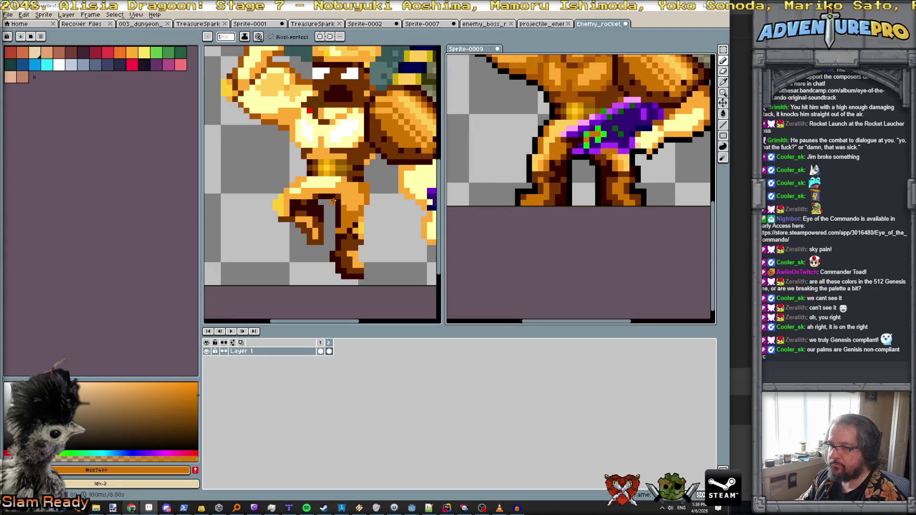
{"action": "scroll", "coordinate": [351, 198], "scroll_direction": "up", "scroll_amount": 2}
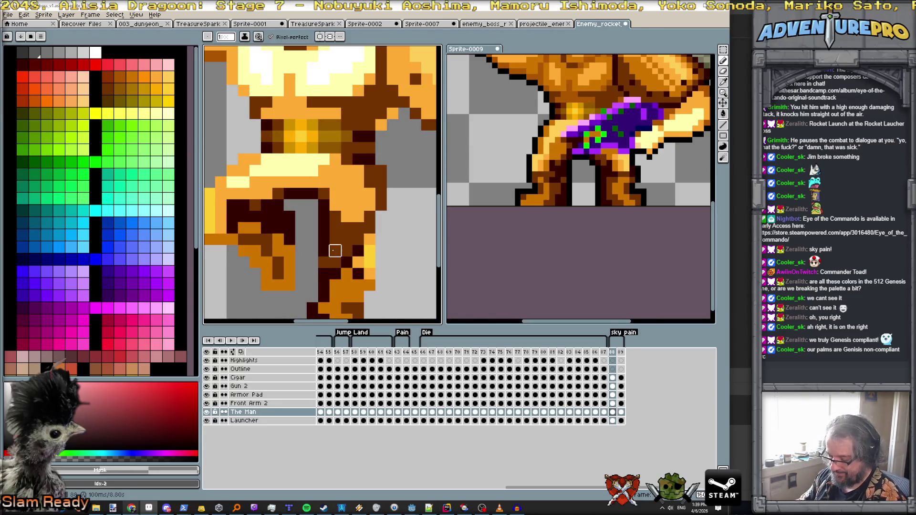
Fill the lower-body areas above the hips with darker brown.
{"action": "left_click", "coordinate": [335, 250], "text": "alt"}
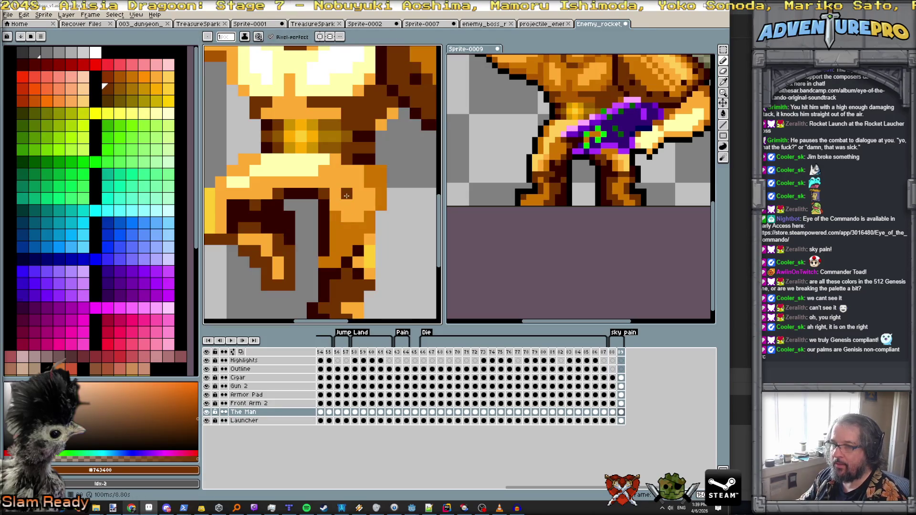
{"action": "left_click", "coordinate": [297, 182]}
{"action": "key", "text": "g"}
{"action": "left_click", "coordinate": [297, 182]}
{"action": "scroll", "coordinate": [297, 182], "scroll_direction": "down", "scroll_amount": 2}
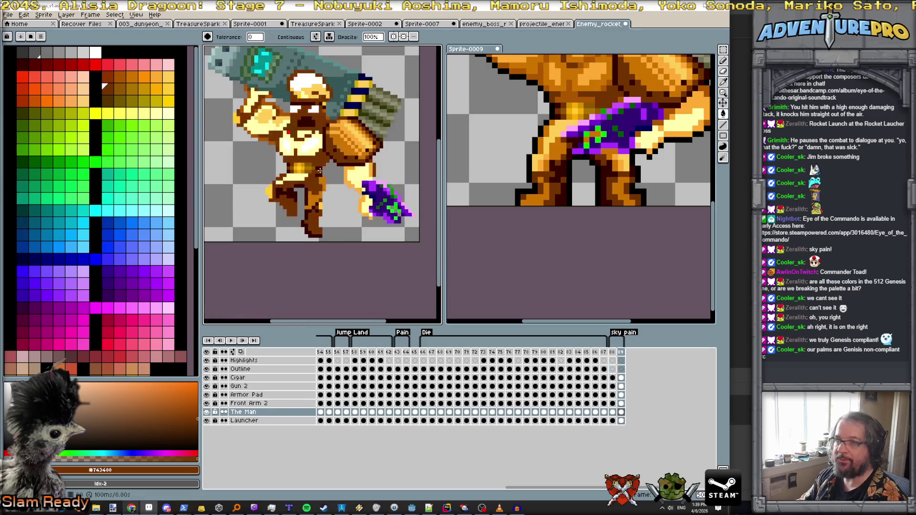
Inspect the reference character's head, flipping between its brighter and darker shaded frames.
{"action": "scroll", "coordinate": [324, 175], "scroll_direction": "down", "scroll_amount": 1}
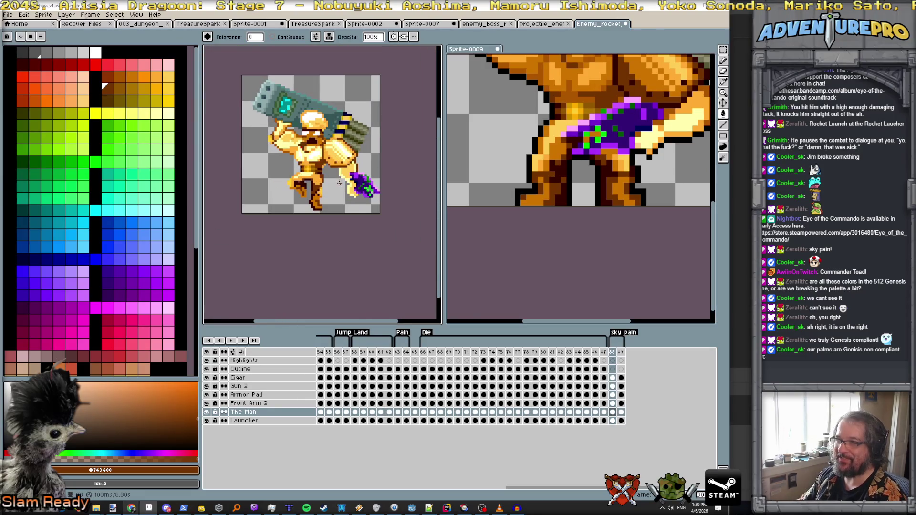
{"action": "scroll", "coordinate": [339, 183], "scroll_direction": "up", "scroll_amount": 1}
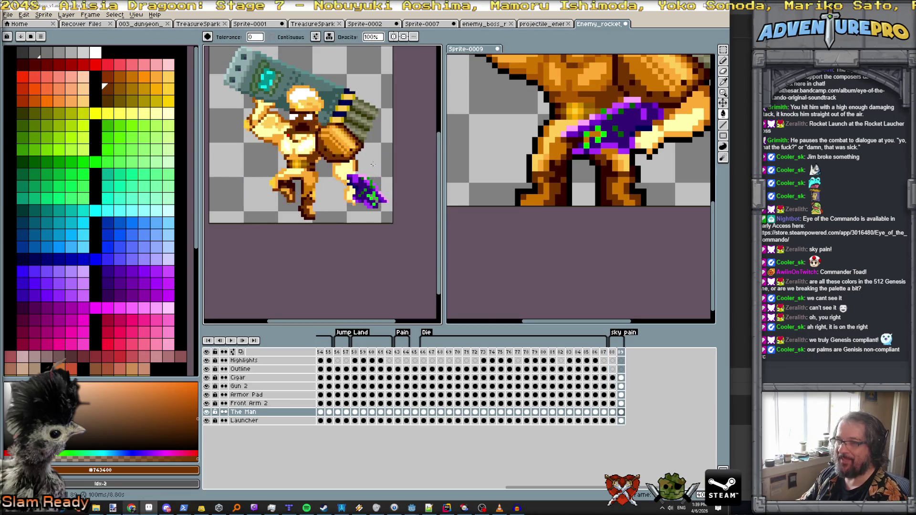
{"action": "left_click_drag", "start_coordinate": [472, 145], "coordinate": [507, 205]}
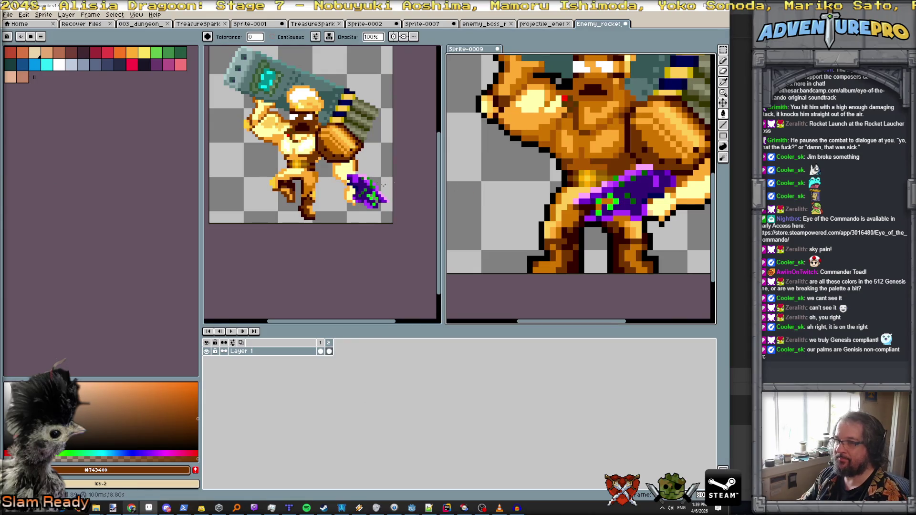
{"action": "key", "text": "Right"}
{"action": "key", "text": "Left"}
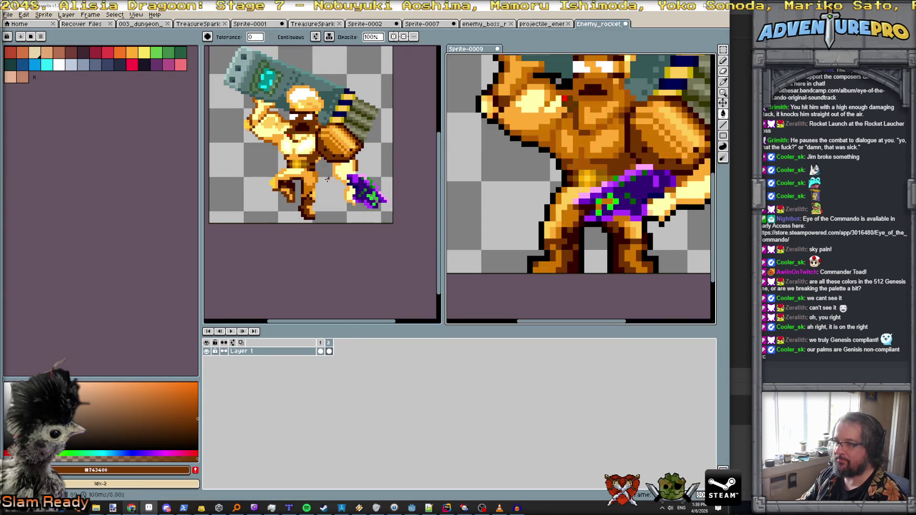
{"action": "left_click", "coordinate": [348, 264]}
{"action": "key", "text": "v"}
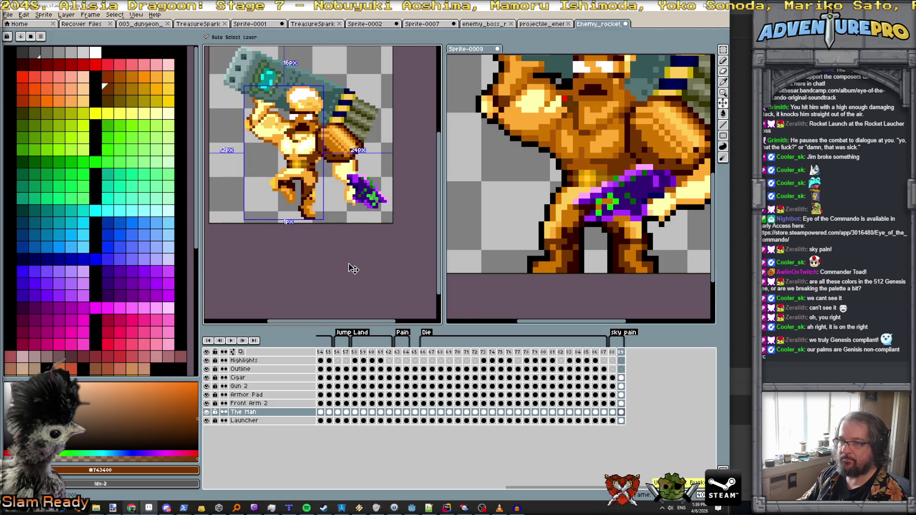
{"action": "key", "text": "g"}
{"action": "key", "text": "Left"}
{"action": "key", "text": "Right"}
{"action": "key", "text": "Left"}
{"action": "key", "text": "Right"}
{"action": "scroll", "coordinate": [529, 189], "scroll_direction": "up", "scroll_amount": 2}
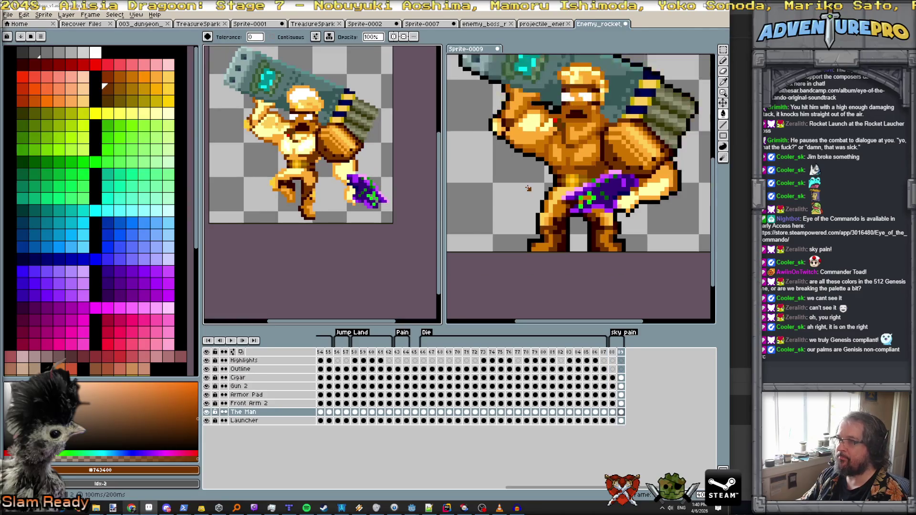
View the reference's rocket launcher and compare its open-mouth and closed-mouth frames.
{"action": "left_click_drag", "start_coordinate": [523, 210], "coordinate": [518, 247]}
{"action": "key", "text": "g"}
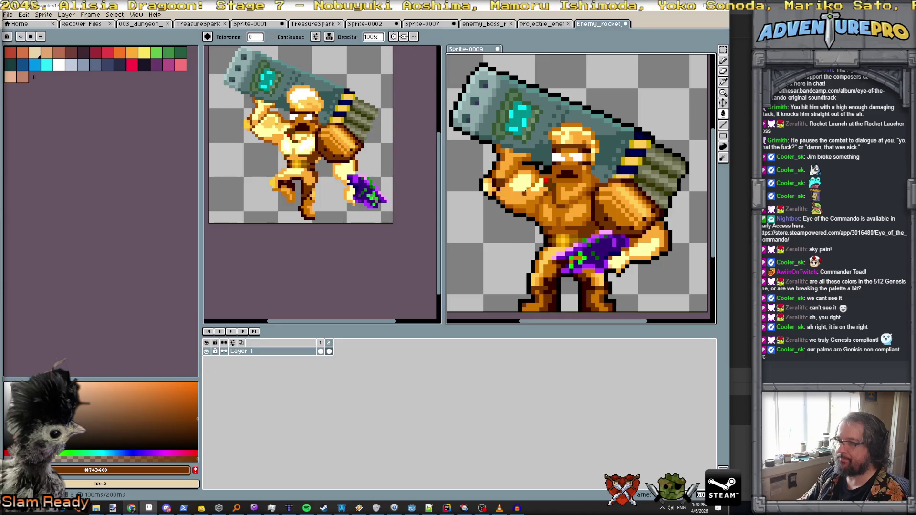
{"action": "left_click", "coordinate": [322, 267]}
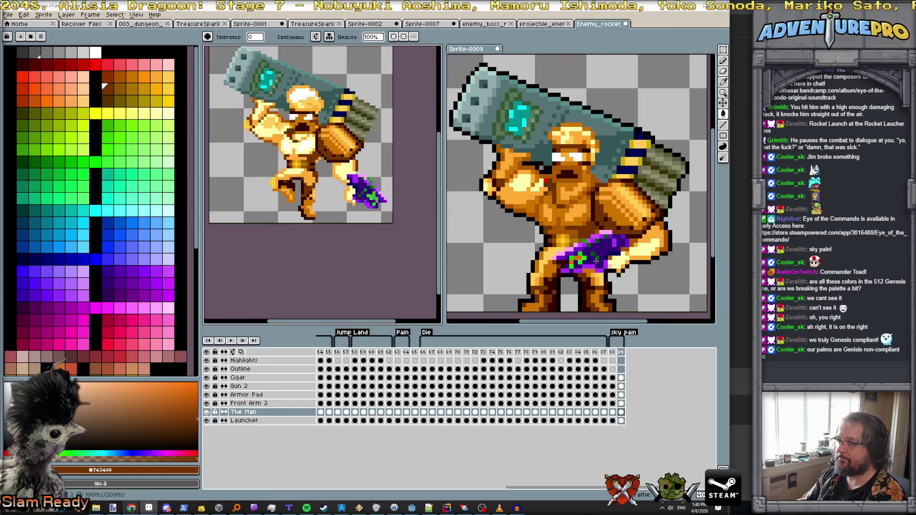
{"action": "left_click", "coordinate": [657, 322]}
{"action": "key", "text": "v"}
{"action": "key", "text": "g"}
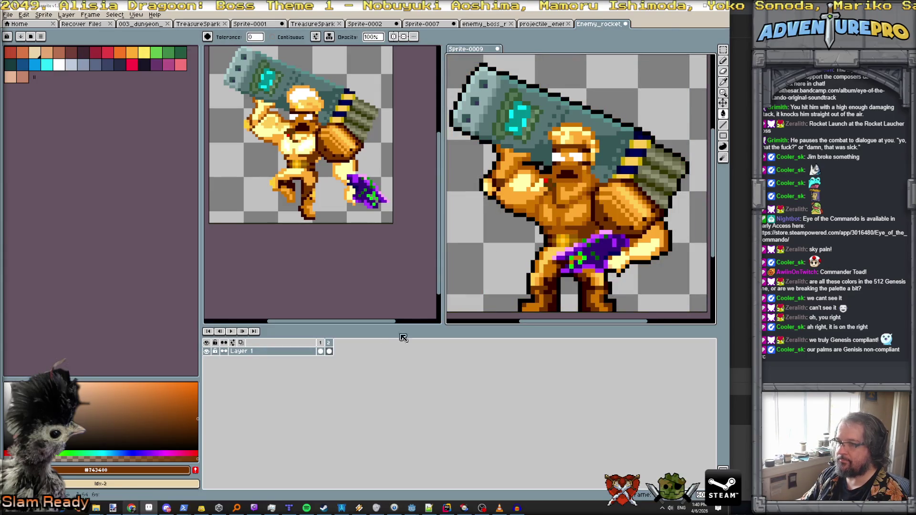
{"action": "left_click", "coordinate": [323, 346]}
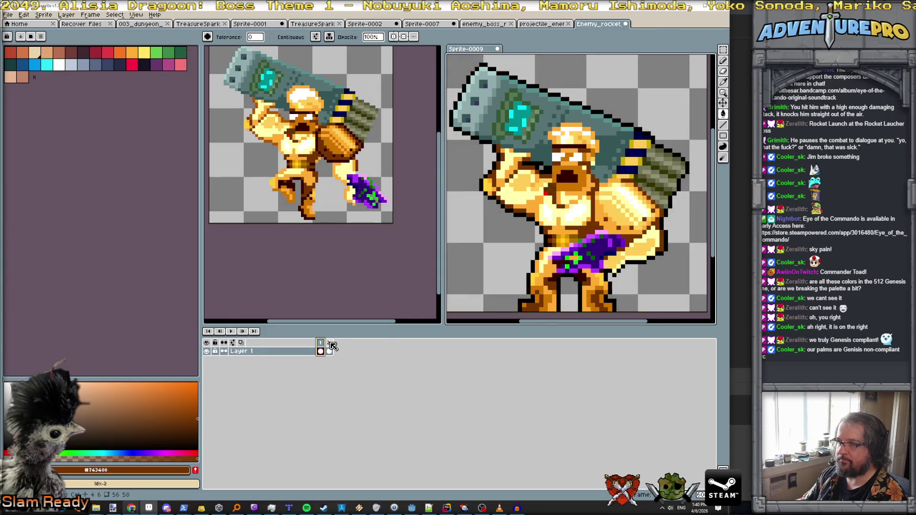
{"action": "left_click", "coordinate": [330, 343]}
{"action": "left_click", "coordinate": [321, 350]}
{"action": "left_click", "coordinate": [329, 350]}
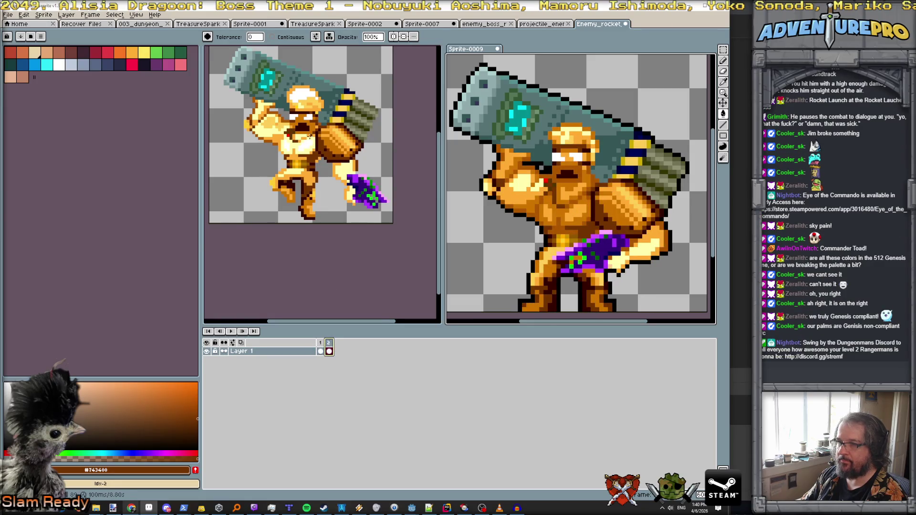
Zoom into the face and sample the mid orange skin tone from the reference sprite.
{"action": "scroll", "coordinate": [309, 136], "scroll_direction": "up", "scroll_amount": 1}
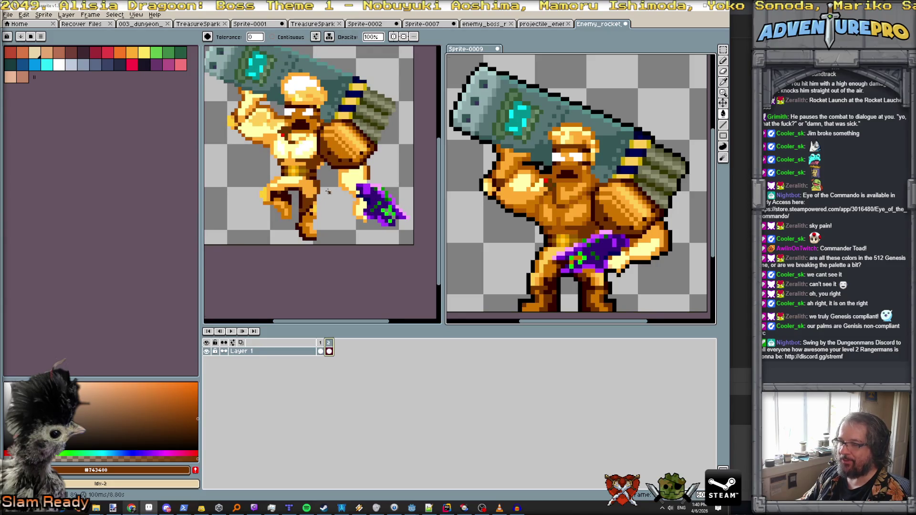
{"action": "scroll", "coordinate": [315, 172], "scroll_direction": "up", "scroll_amount": 1}
{"action": "scroll", "coordinate": [296, 147], "scroll_direction": "up", "scroll_amount": 1}
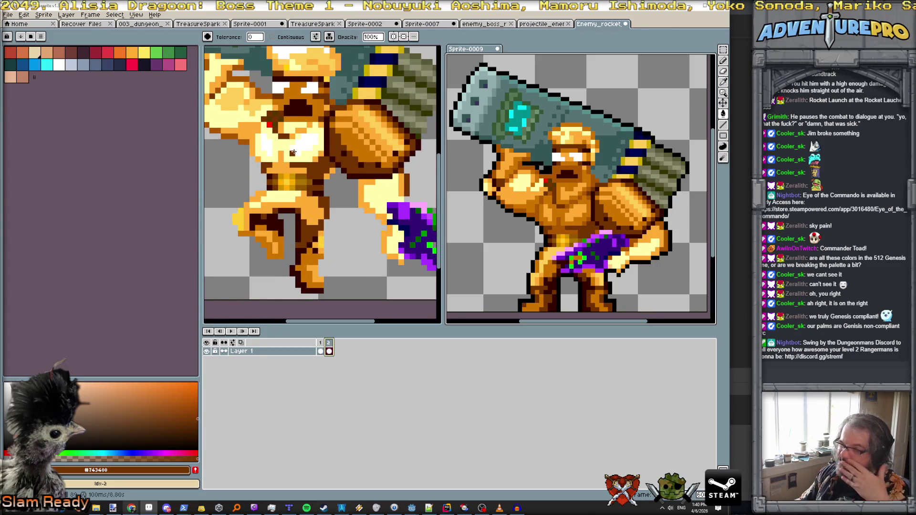
{"action": "scroll", "coordinate": [312, 158], "scroll_direction": "down", "scroll_amount": 1}
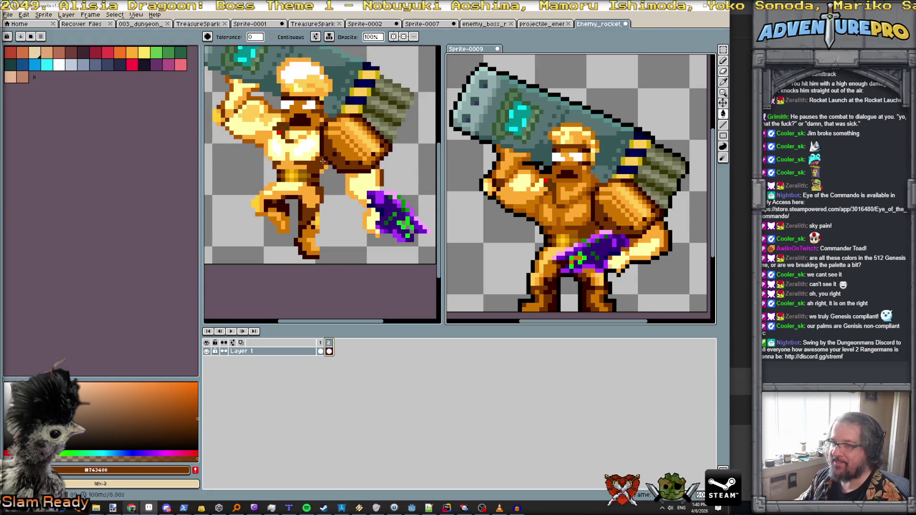
{"action": "scroll", "coordinate": [323, 161], "scroll_direction": "down", "scroll_amount": 2}
{"action": "scroll", "coordinate": [322, 161], "scroll_direction": "up", "scroll_amount": 1}
{"action": "key", "text": "Left"}
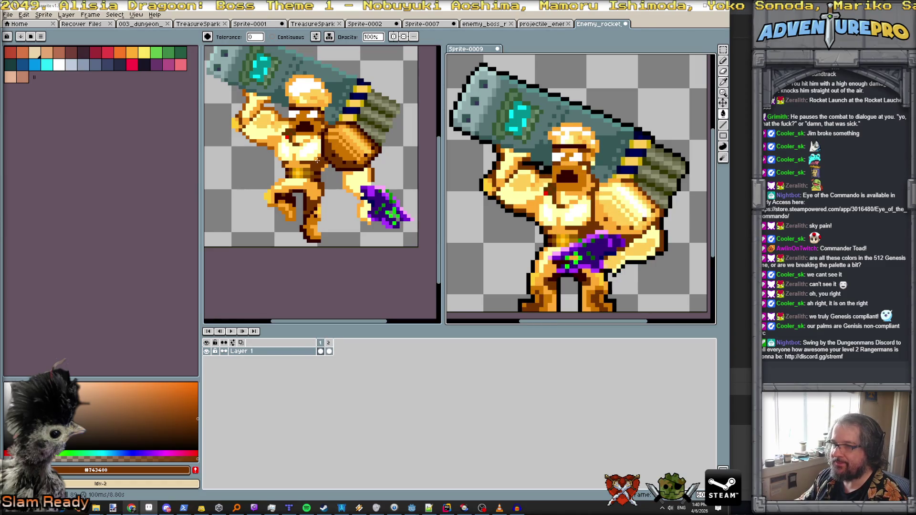
{"action": "scroll", "coordinate": [317, 161], "scroll_direction": "up", "scroll_amount": 1}
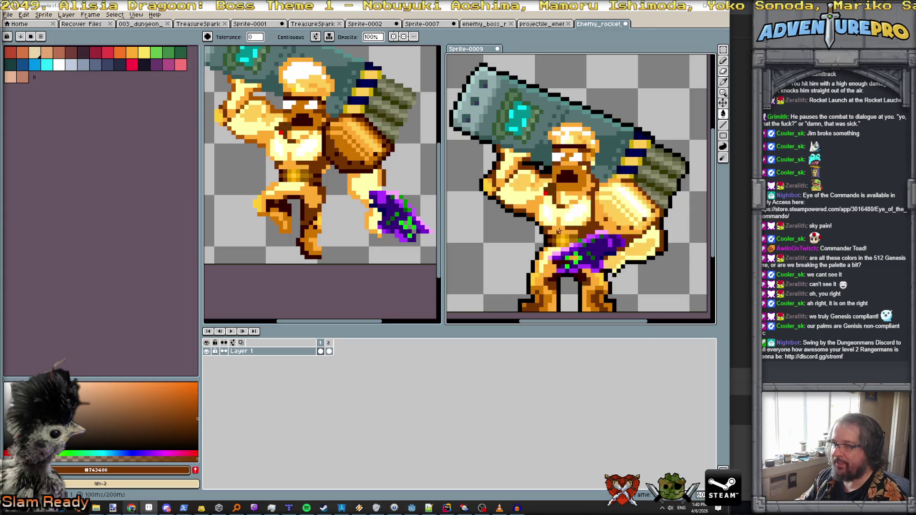
{"action": "left_click", "coordinate": [287, 166], "text": "alt"}
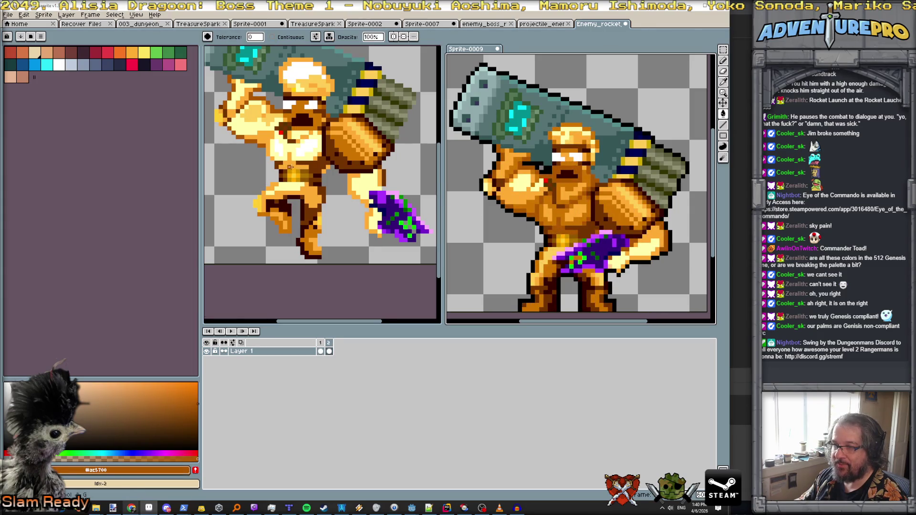
{"action": "left_click", "coordinate": [290, 166]}
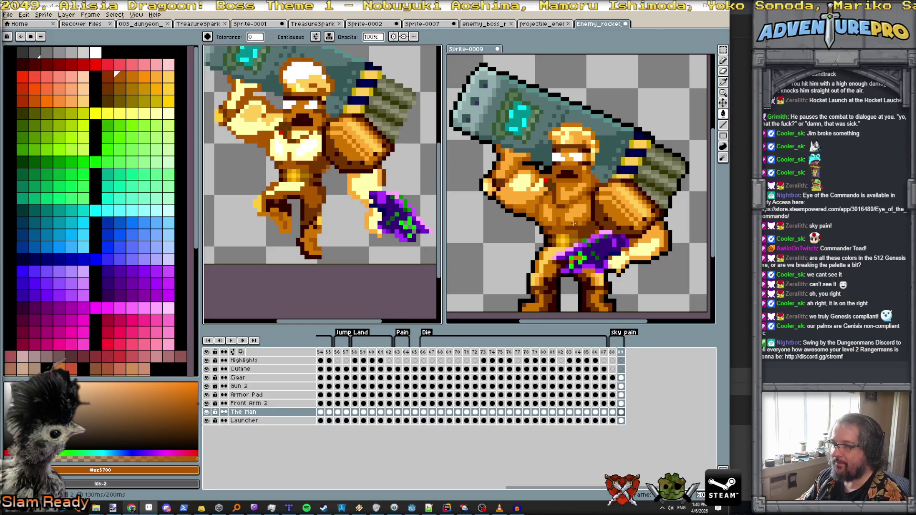
{"action": "left_click", "coordinate": [574, 223]}
{"action": "left_click", "coordinate": [302, 150]}
{"action": "scroll", "coordinate": [302, 150], "scroll_direction": "up", "scroll_amount": 3}
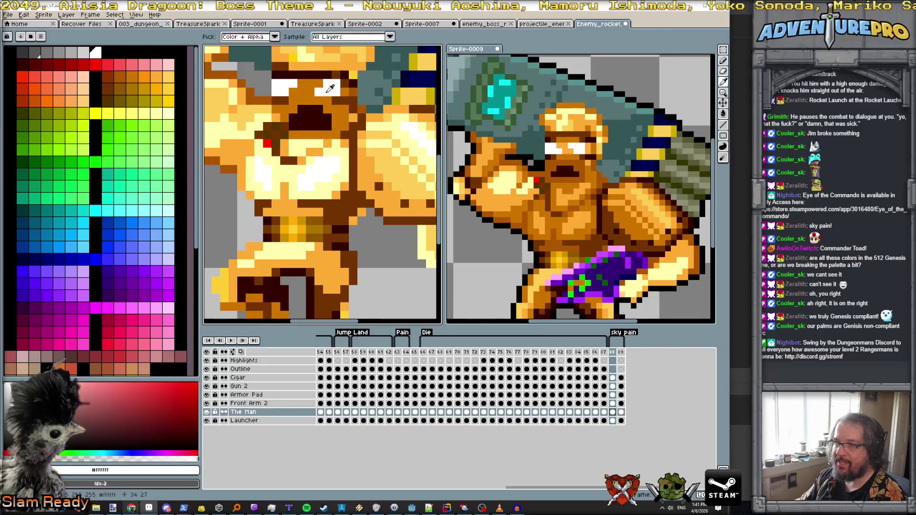
Paint white eye highlights, recolour stray pixels orange, and compare with frame 88.
{"action": "mouse_move", "coordinate": [336, 93]}
{"action": "left_mouse_down"}
{"action": "mouse_move", "coordinate": [327, 84]}
{"action": "mouse_move", "coordinate": [275, 93]}
{"action": "left_mouse_up"}
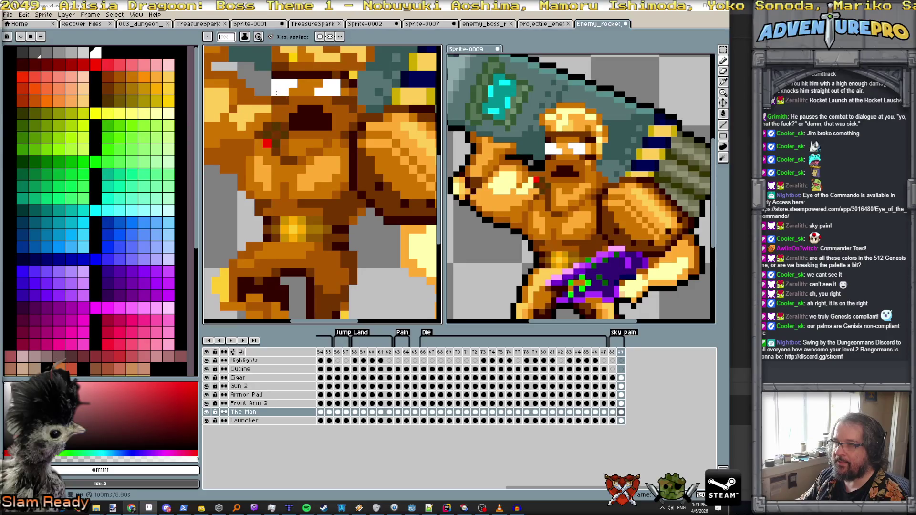
{"action": "left_click", "coordinate": [310, 90], "text": "alt"}
{"action": "left_click", "coordinate": [319, 91]}
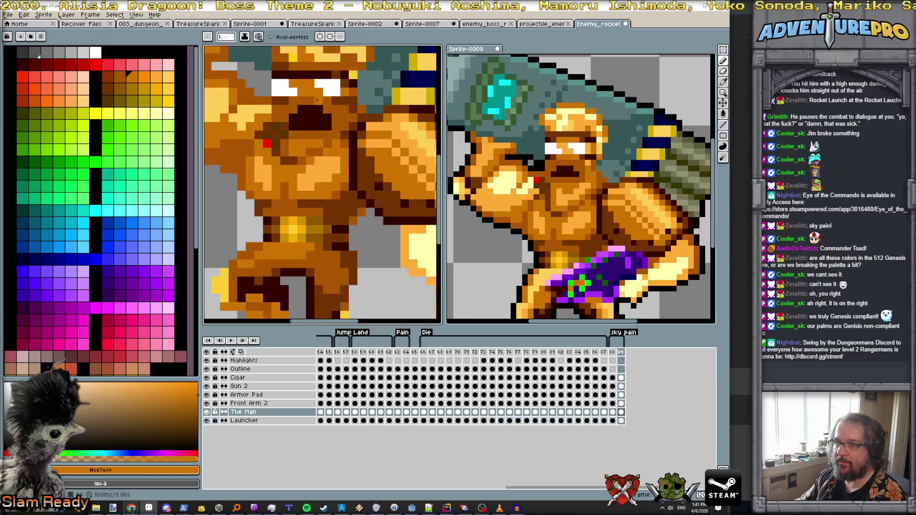
{"action": "scroll", "coordinate": [318, 92], "scroll_direction": "down", "scroll_amount": 3}
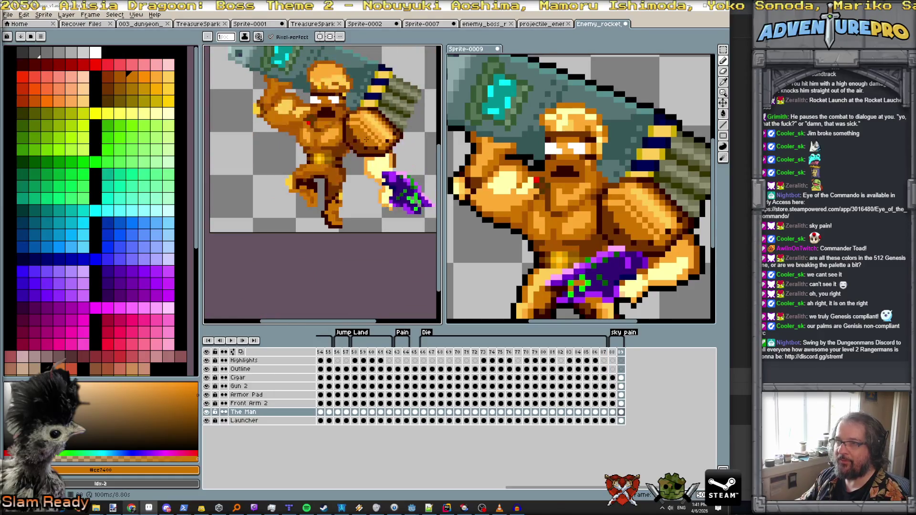
{"action": "key", "text": "comma"}
{"action": "key", "text": "period"}
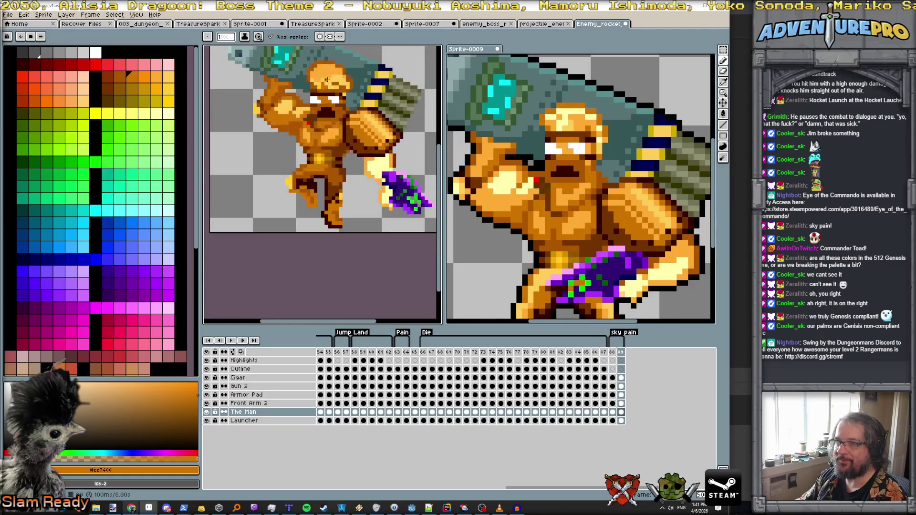
{"action": "scroll", "coordinate": [328, 81], "scroll_direction": "up", "scroll_amount": 2}
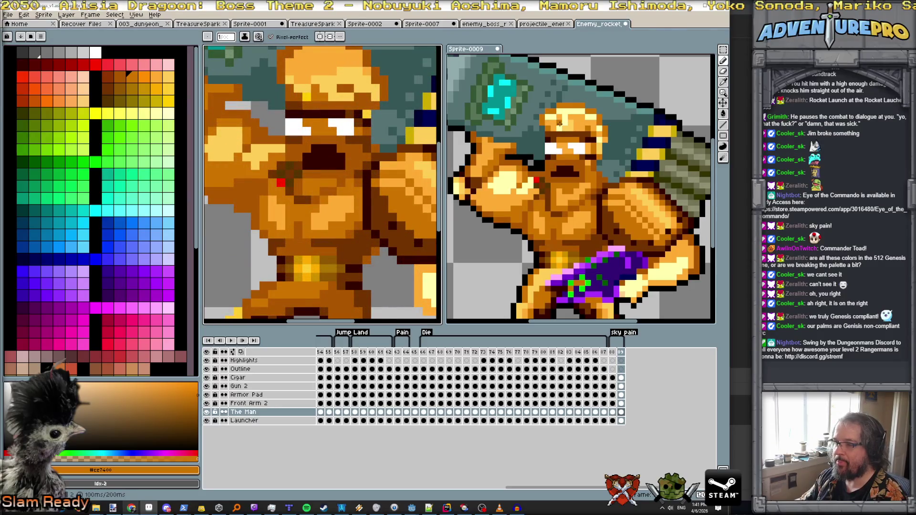
{"action": "key", "text": "comma"}
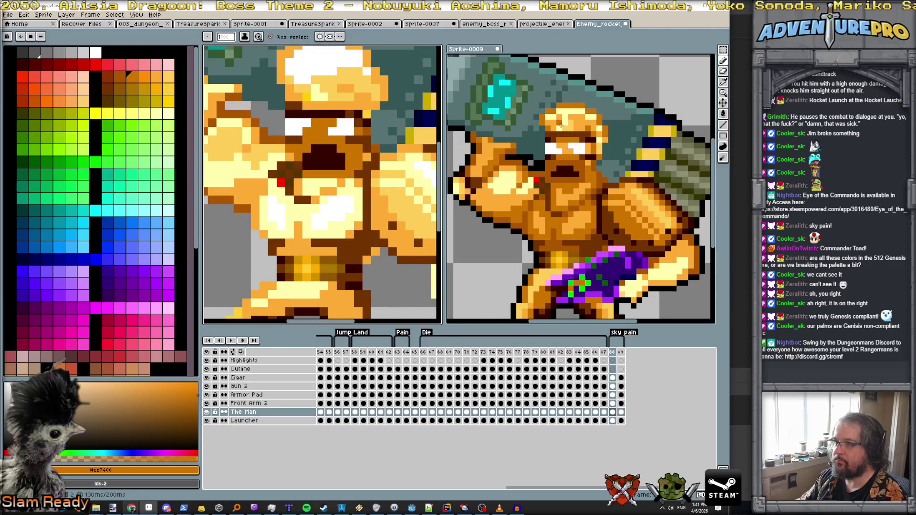
Flip between Sprite-0009's two frames, then return to sky pain frame 89 and view the helmet.
{"action": "left_click", "coordinate": [561, 125]}
{"action": "key", "text": "period"}
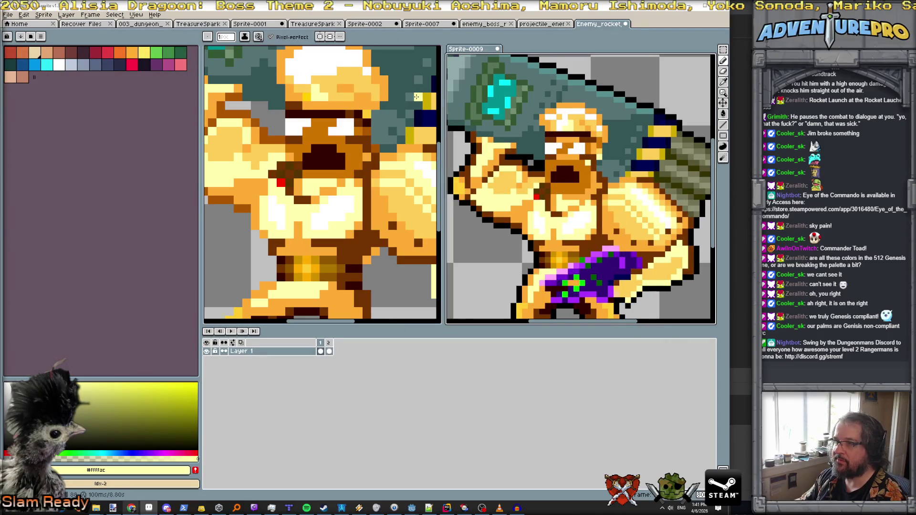
{"action": "key", "text": "comma"}
{"action": "key", "text": "period"}
{"action": "key", "text": "comma"}
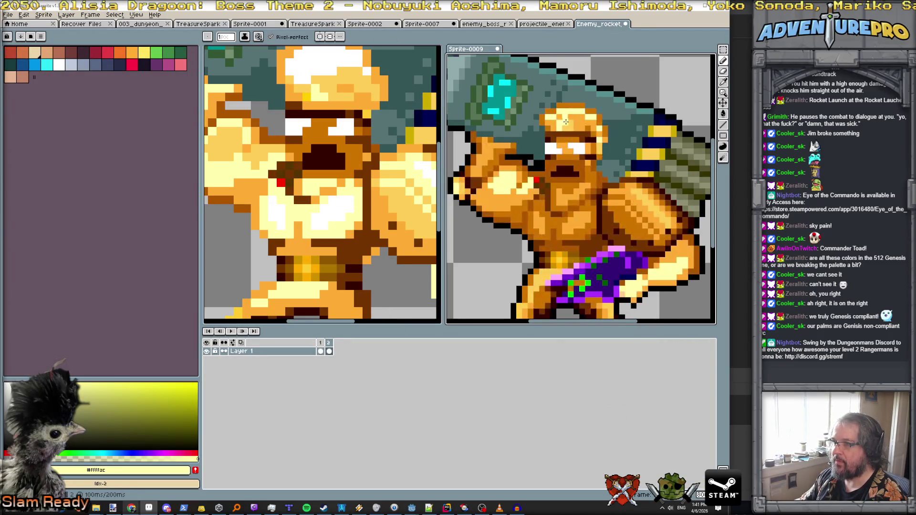
{"action": "key", "text": "period"}
{"action": "key", "text": "comma"}
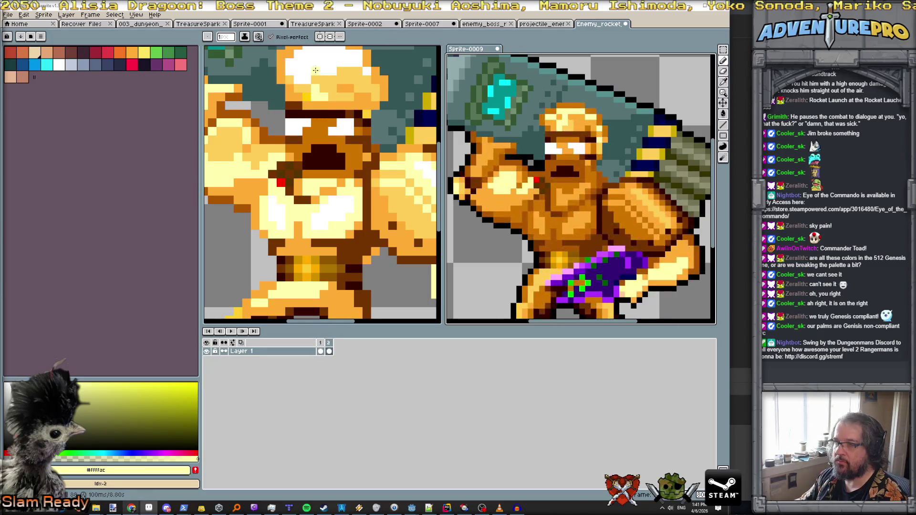
{"action": "left_click", "coordinate": [383, 294]}
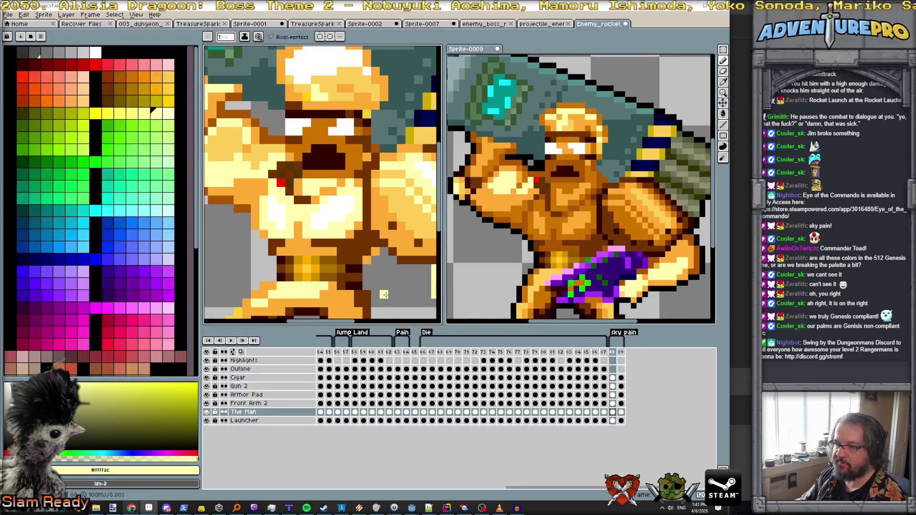
{"action": "key", "text": "period"}
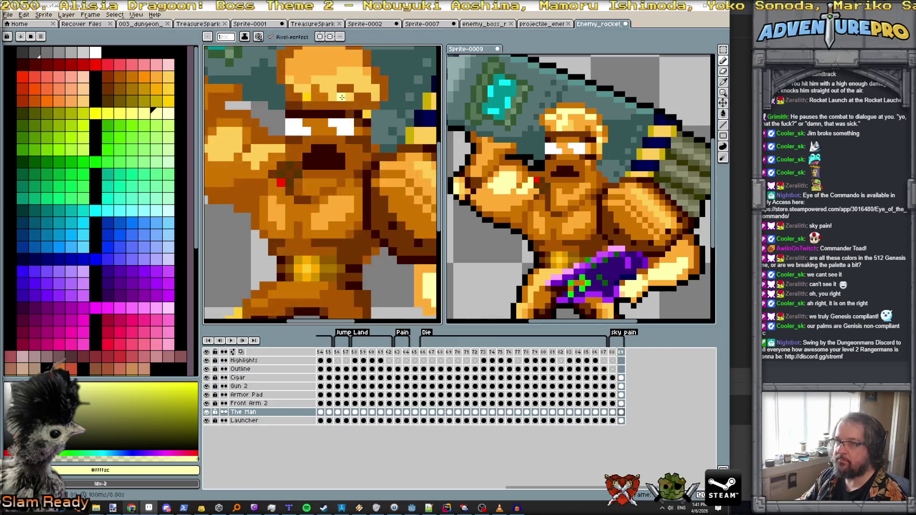
{"action": "mouse_move", "coordinate": [302, 69]}
{"action": "left_mouse_down"}
{"action": "mouse_move", "coordinate": [303, 172]}
{"action": "mouse_move", "coordinate": [315, 178]}
{"action": "mouse_move", "coordinate": [305, 158]}
{"action": "mouse_move", "coordinate": [317, 147]}
{"action": "mouse_move", "coordinate": [334, 167]}
{"action": "mouse_move", "coordinate": [370, 172]}
{"action": "left_mouse_up"}
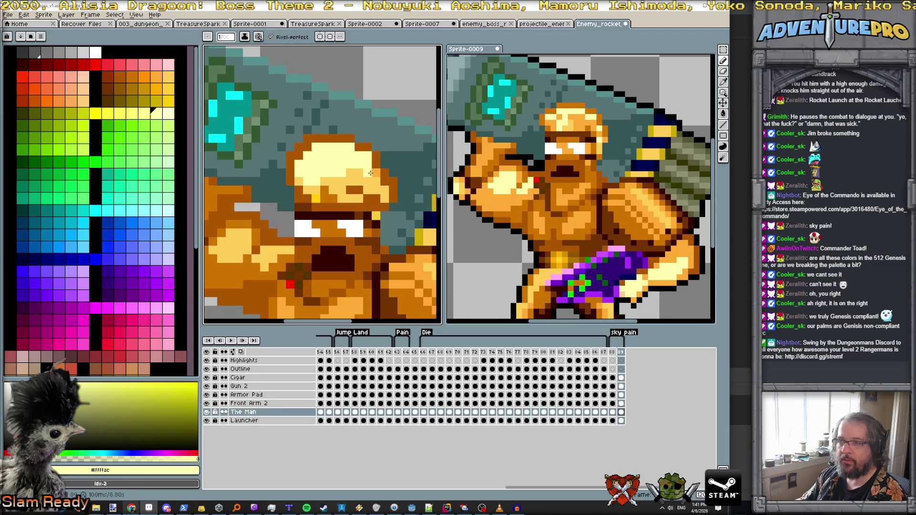
{"action": "scroll", "coordinate": [359, 181], "scroll_direction": "down", "scroll_amount": 4}
Zoom out to check the whole sprite, pick the Lasso selection tool, and zoom onto the foot.
{"action": "scroll", "coordinate": [360, 181], "scroll_direction": "down", "scroll_amount": 3}
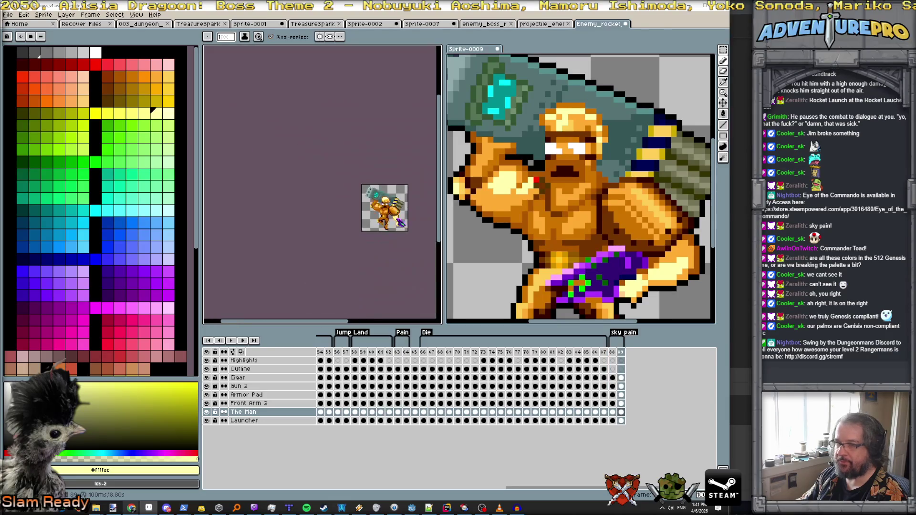
{"action": "scroll", "coordinate": [395, 208], "scroll_direction": "up", "scroll_amount": 3}
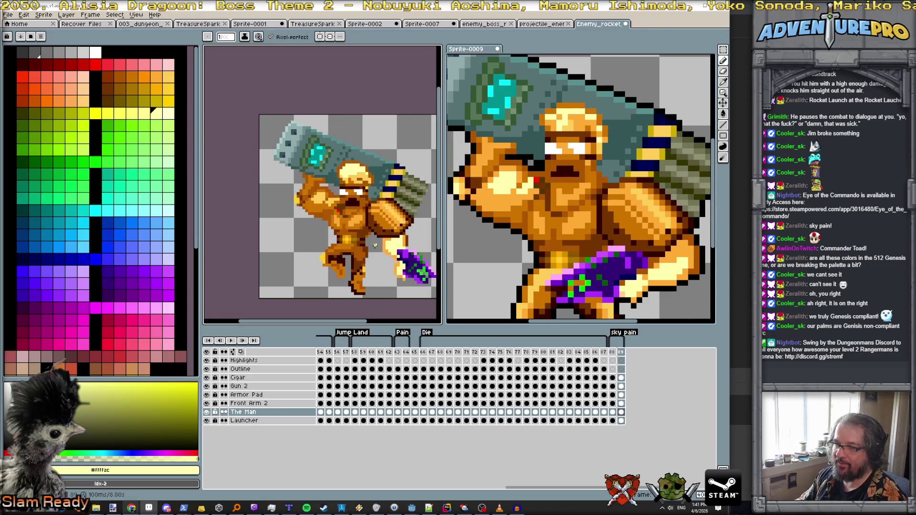
{"action": "scroll", "coordinate": [372, 248], "scroll_direction": "up", "scroll_amount": 1}
{"action": "scroll", "coordinate": [371, 246], "scroll_direction": "up", "scroll_amount": 2}
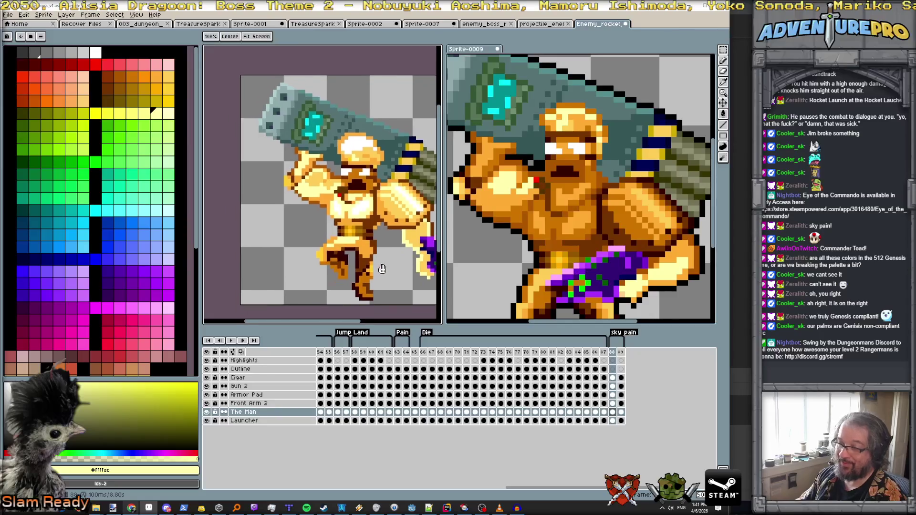
{"action": "scroll", "coordinate": [364, 220], "scroll_direction": "down", "scroll_amount": 2}
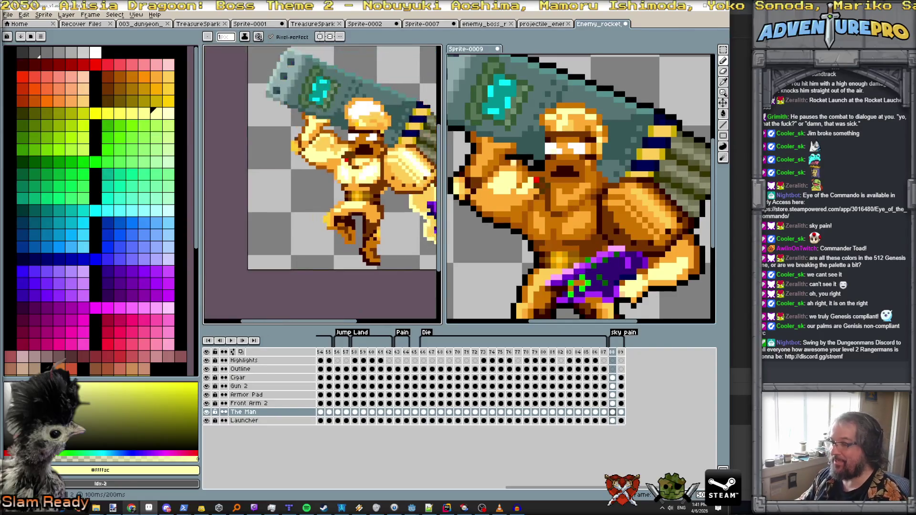
{"action": "left_click", "coordinate": [723, 50]}
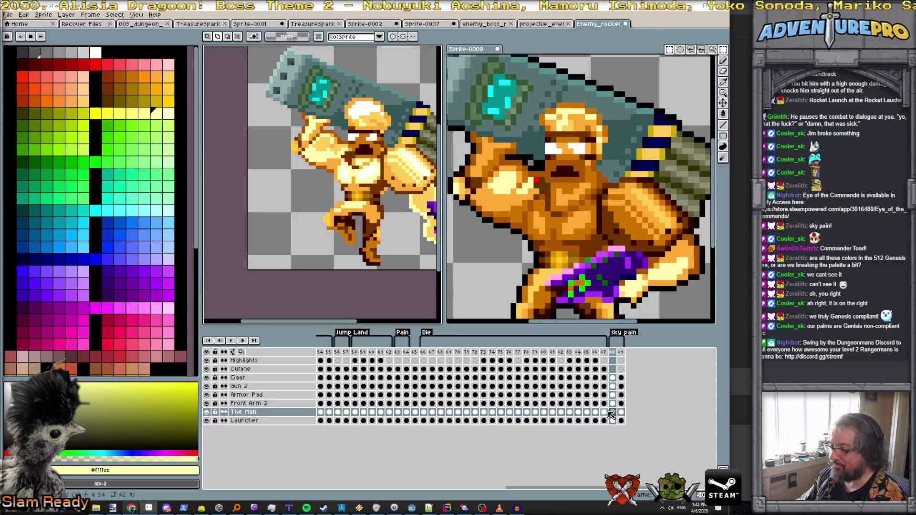
{"action": "left_click", "coordinate": [723, 50]}
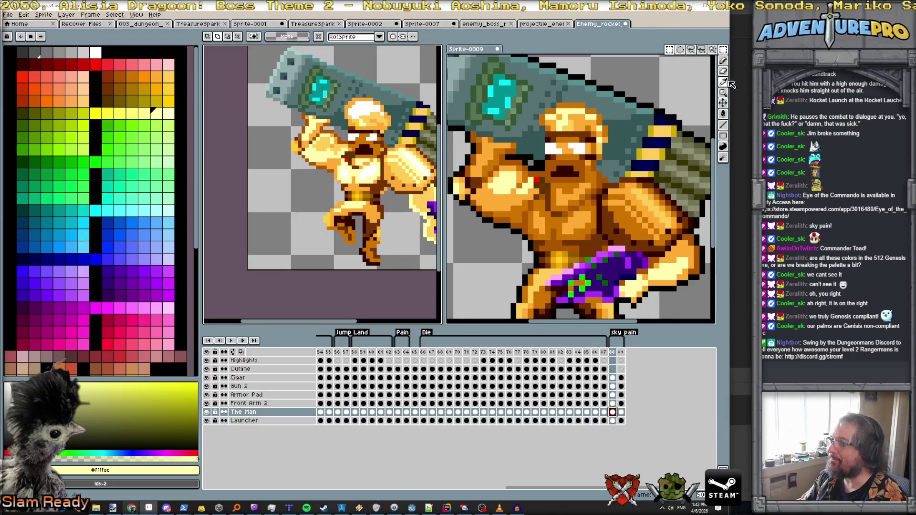
{"action": "scroll", "coordinate": [372, 241], "scroll_direction": "up", "scroll_amount": 1}
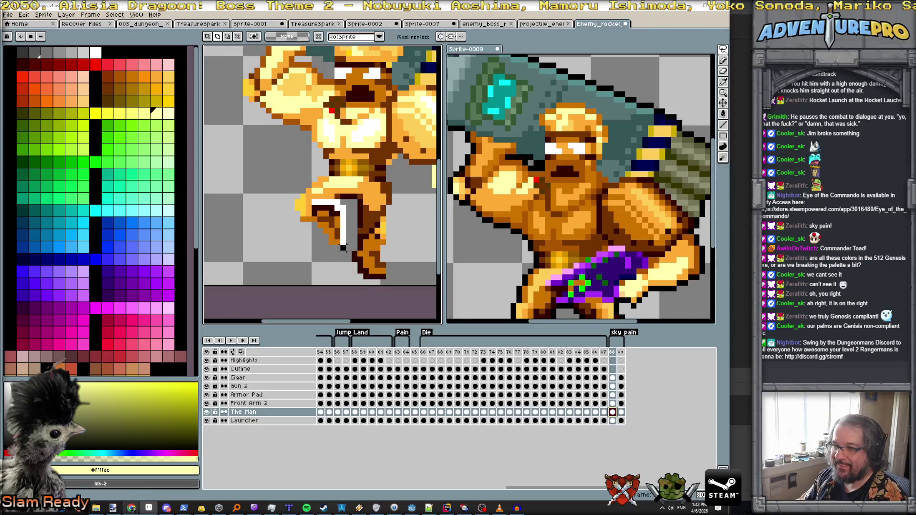
Select the lower foot, rotate it about 64° clockwise, nudge it 2 pixels left and commit.
{"action": "mouse_move", "coordinate": [307, 209]}
{"action": "left_mouse_down"}
{"action": "mouse_move", "coordinate": [313, 233]}
{"action": "mouse_move", "coordinate": [300, 244]}
{"action": "left_mouse_up"}
{"action": "left_click_drag", "start_coordinate": [326, 203], "coordinate": [361, 257]}
{"action": "left_click_drag", "start_coordinate": [302, 250], "coordinate": [290, 254]}
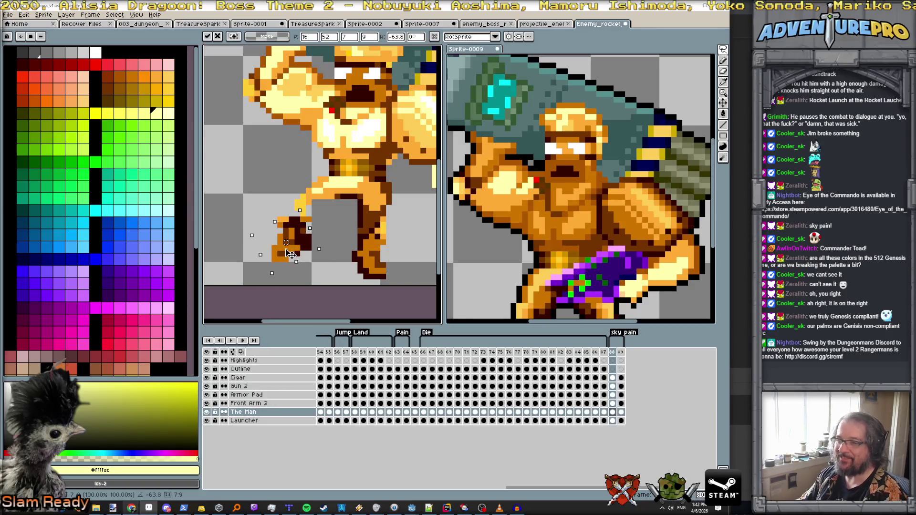
{"action": "key", "text": "Return"}
{"action": "scroll", "coordinate": [313, 213], "scroll_direction": "up", "scroll_amount": 1}
Draw a light orange #FFac34 line along the leg, filling the grey gap.
{"action": "key", "text": "b"}
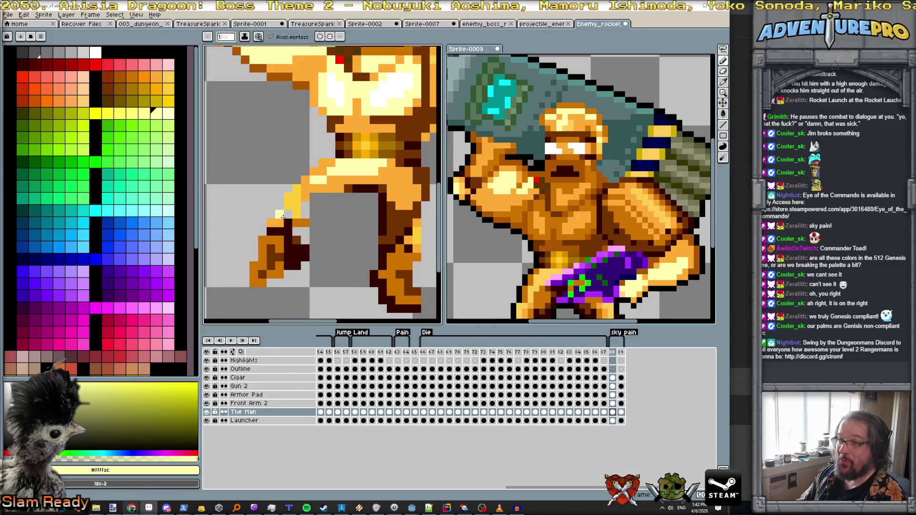
{"action": "left_click", "coordinate": [330, 190], "text": "alt"}
{"action": "mouse_move", "coordinate": [336, 197]}
{"action": "left_mouse_down"}
{"action": "mouse_move", "coordinate": [311, 222]}
{"action": "mouse_move", "coordinate": [315, 200]}
{"action": "mouse_move", "coordinate": [324, 207]}
{"action": "left_mouse_up"}
{"action": "left_click", "coordinate": [331, 196]}
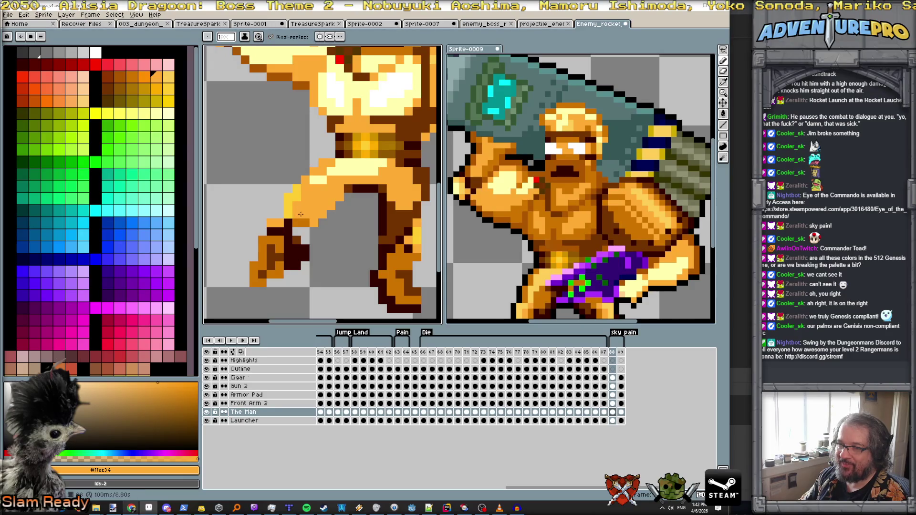
Extend the dark brown #743400 leg outline diagonally down-left.
{"action": "left_click", "coordinate": [298, 224], "text": "alt"}
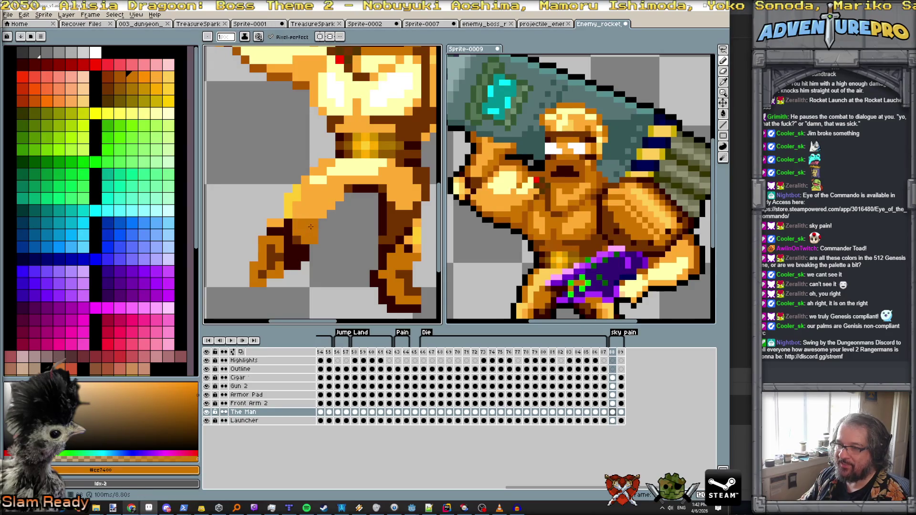
{"action": "left_click", "coordinate": [353, 188], "text": "alt"}
{"action": "left_click", "coordinate": [341, 190]}
{"action": "left_click", "coordinate": [339, 197]}
{"action": "left_click", "coordinate": [331, 201]}
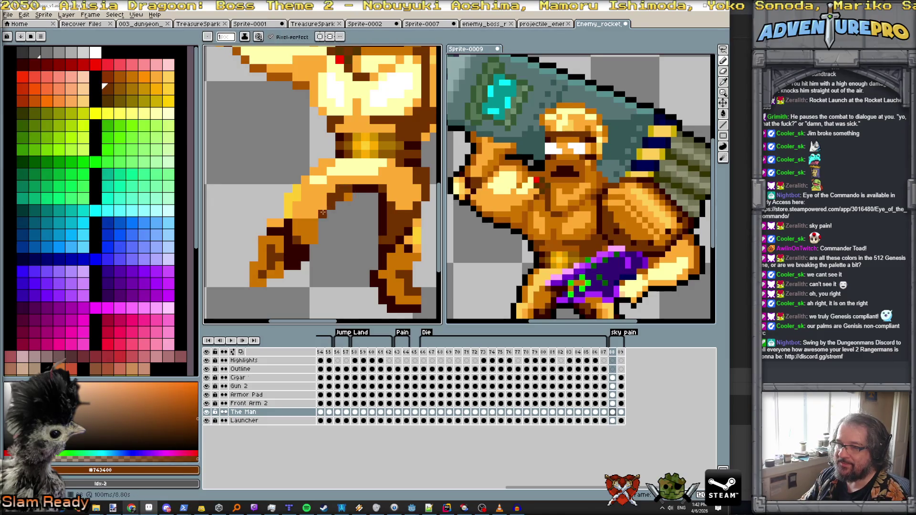
{"action": "left_click", "coordinate": [322, 208]}
{"action": "left_click", "coordinate": [315, 213]}
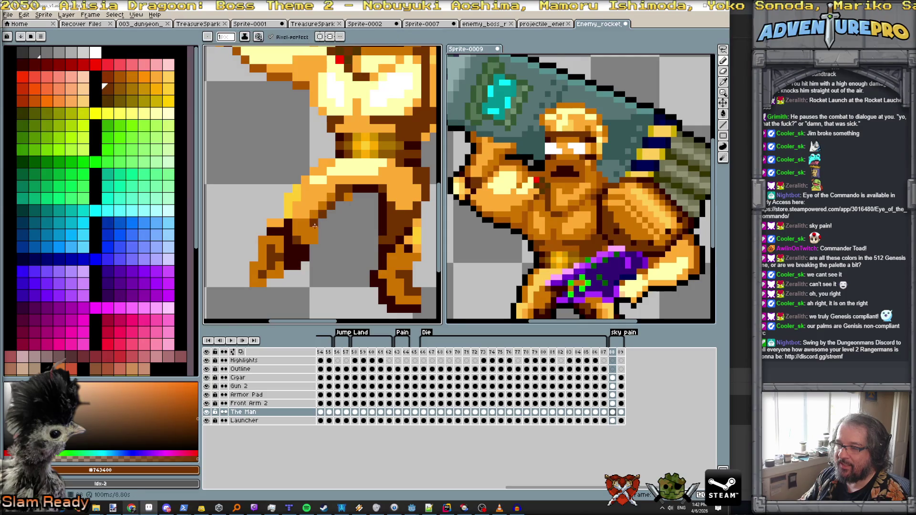
{"action": "scroll", "coordinate": [313, 231], "scroll_direction": "down", "scroll_amount": 2}
Try orange and dark-brown pixels left of the lower leg, then undo them.
{"action": "scroll", "coordinate": [319, 238], "scroll_direction": "up", "scroll_amount": 1}
{"action": "scroll", "coordinate": [322, 243], "scroll_direction": "down", "scroll_amount": 1}
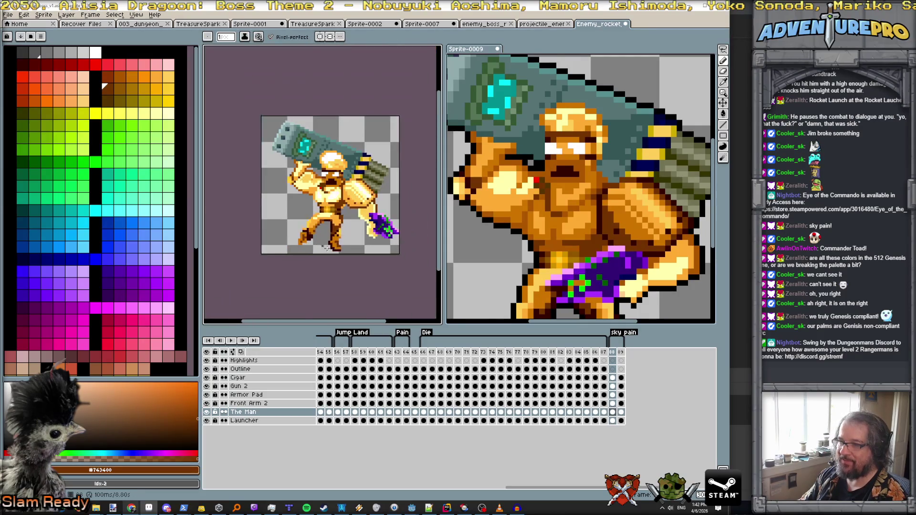
{"action": "scroll", "coordinate": [329, 243], "scroll_direction": "up", "scroll_amount": 1}
{"action": "scroll", "coordinate": [305, 238], "scroll_direction": "up", "scroll_amount": 2}
{"action": "left_click", "coordinate": [244, 222], "text": "alt"}
{"action": "mouse_move", "coordinate": [234, 219]}
{"action": "left_mouse_down"}
{"action": "mouse_move", "coordinate": [226, 233]}
{"action": "mouse_move", "coordinate": [224, 222]}
{"action": "mouse_move", "coordinate": [236, 221]}
{"action": "left_mouse_up"}
{"action": "left_click", "coordinate": [241, 214], "text": "alt"}
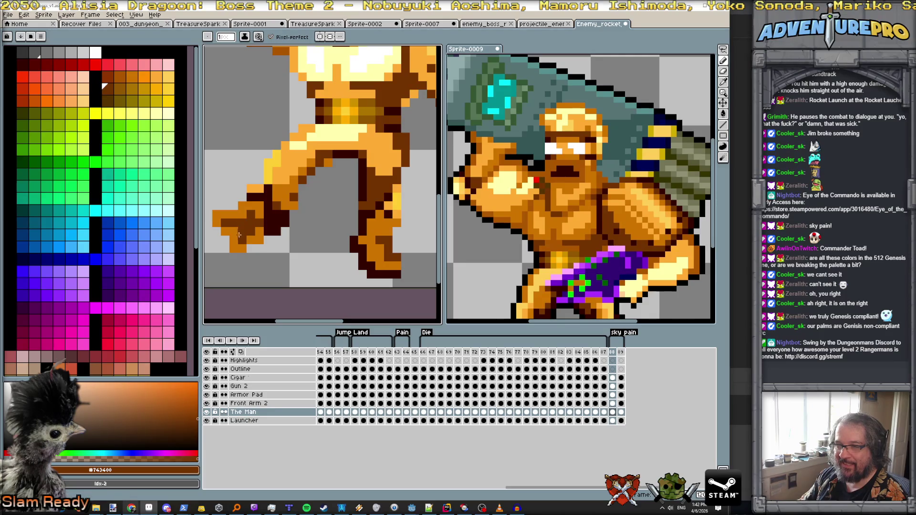
{"action": "key", "text": "ctrl+z"}
{"action": "key", "text": "ctrl+z"}
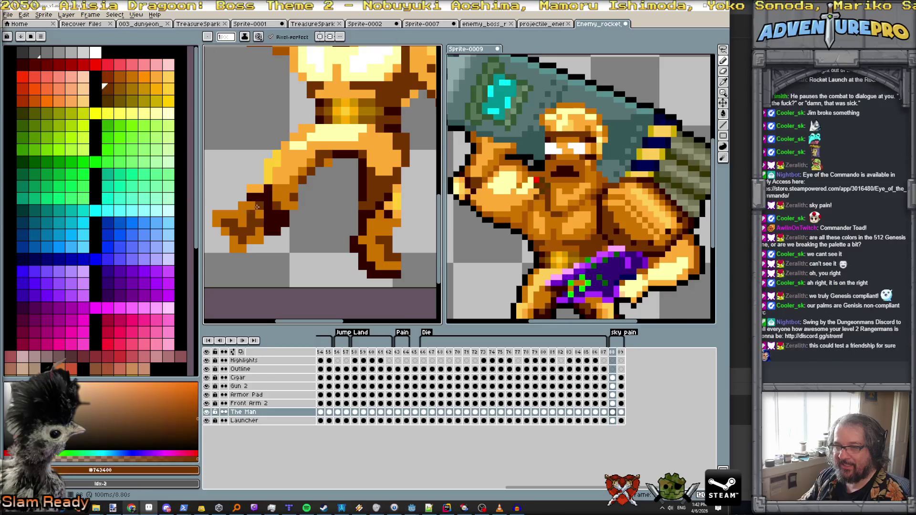
Outline the foot's bottom edge with the darkest outline colour.
{"action": "scroll", "coordinate": [252, 213], "scroll_direction": "down", "scroll_amount": 2}
{"action": "scroll", "coordinate": [257, 205], "scroll_direction": "up", "scroll_amount": 3}
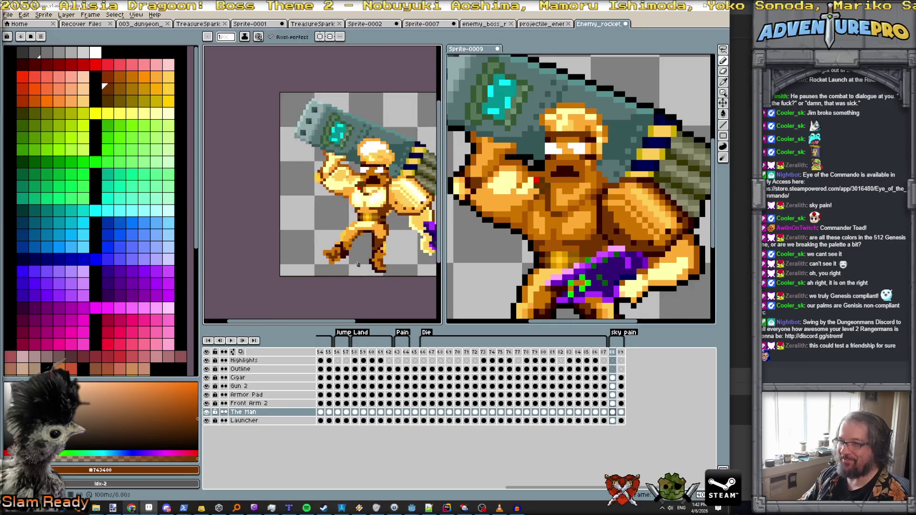
{"action": "scroll", "coordinate": [337, 258], "scroll_direction": "up", "scroll_amount": 2}
{"action": "left_click", "coordinate": [332, 260], "text": "alt"}
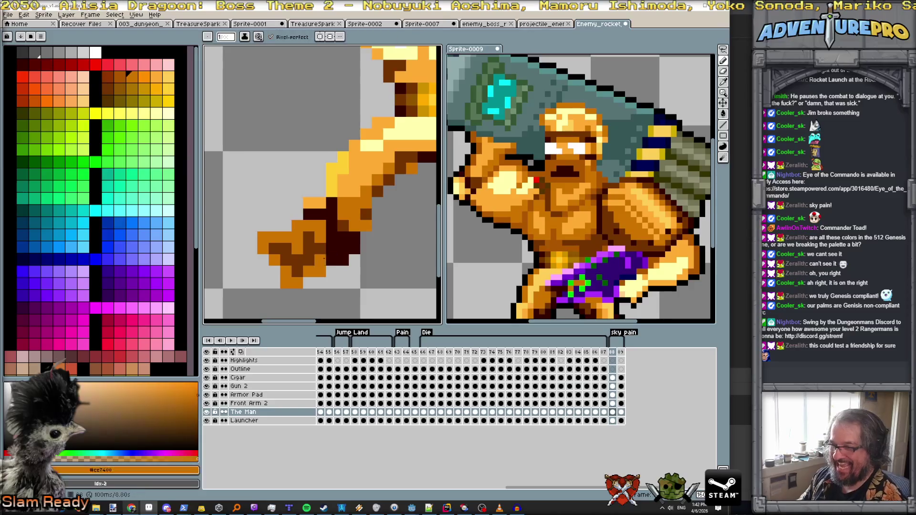
{"action": "left_click", "coordinate": [344, 248], "text": "alt"}
{"action": "left_click_drag", "start_coordinate": [331, 271], "coordinate": [285, 273]}
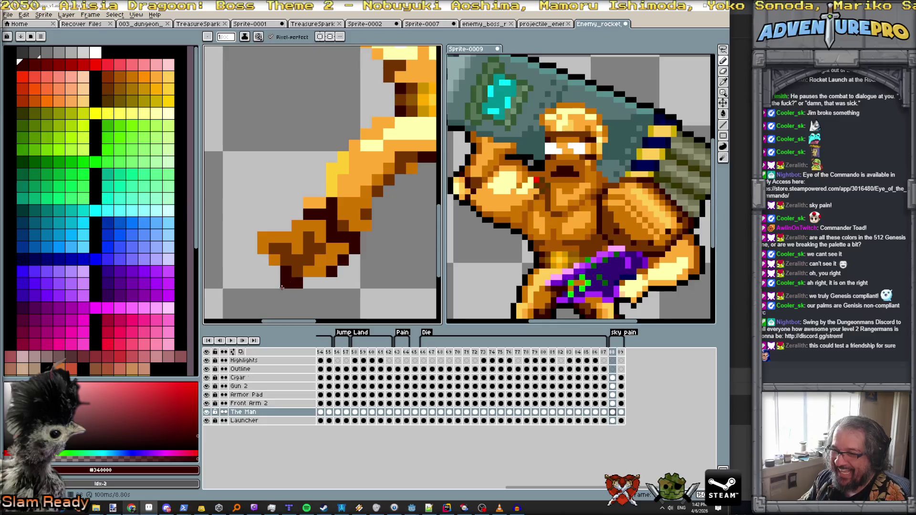
{"action": "scroll", "coordinate": [337, 291], "scroll_direction": "down", "scroll_amount": 5}
{"action": "scroll", "coordinate": [337, 291], "scroll_direction": "down", "scroll_amount": 1}
{"action": "scroll", "coordinate": [337, 292], "scroll_direction": "up", "scroll_amount": 2}
{"action": "scroll", "coordinate": [336, 293], "scroll_direction": "down", "scroll_amount": 2}
{"action": "scroll", "coordinate": [335, 295], "scroll_direction": "up", "scroll_amount": 2}
{"action": "scroll", "coordinate": [335, 296], "scroll_direction": "up", "scroll_amount": 1}
{"action": "scroll", "coordinate": [332, 287], "scroll_direction": "down", "scroll_amount": 1}
{"action": "scroll", "coordinate": [328, 276], "scroll_direction": "up", "scroll_amount": 2}
{"action": "scroll", "coordinate": [324, 269], "scroll_direction": "down", "scroll_amount": 2}
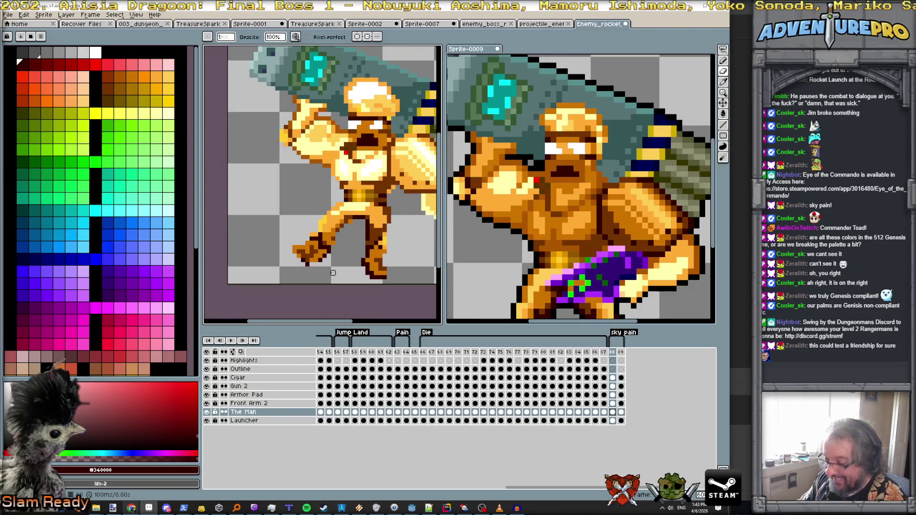
Extend the foot leftward with orange pixels, add one above it, and sample dark brown.
{"action": "key", "text": "b"}
{"action": "scroll", "coordinate": [361, 262], "scroll_direction": "up", "scroll_amount": 3}
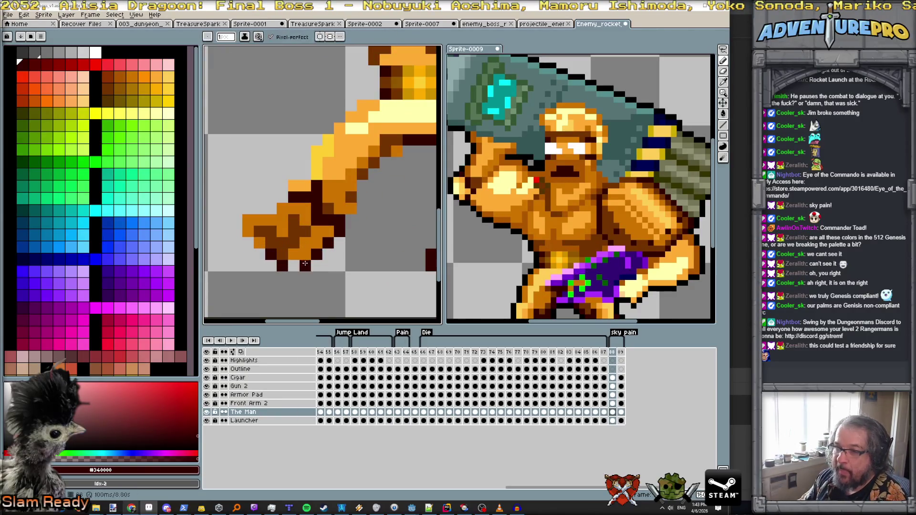
{"action": "left_click", "coordinate": [277, 210], "text": "alt"}
{"action": "mouse_move", "coordinate": [260, 209]}
{"action": "left_mouse_down"}
{"action": "mouse_move", "coordinate": [237, 208]}
{"action": "mouse_move", "coordinate": [238, 225]}
{"action": "left_mouse_up"}
{"action": "key", "text": "ctrl+z"}
{"action": "left_click", "coordinate": [247, 199]}
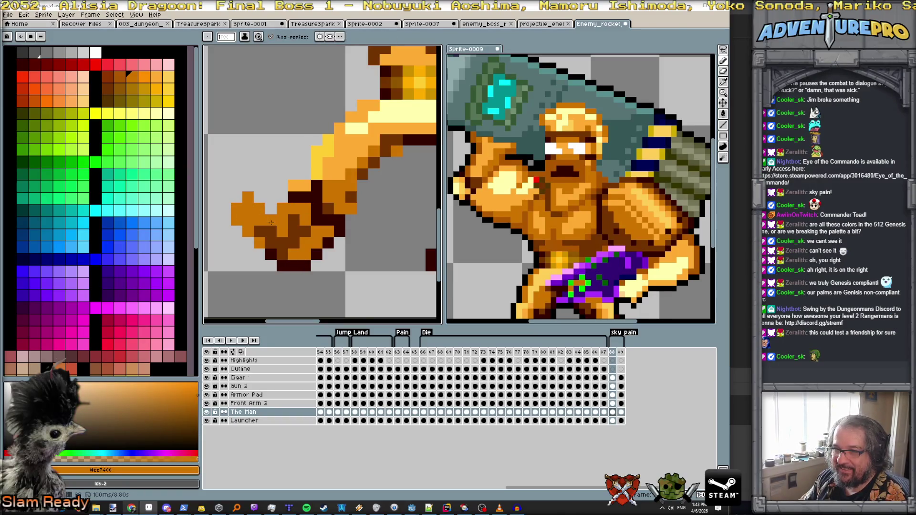
{"action": "left_click", "coordinate": [270, 231], "text": "alt"}
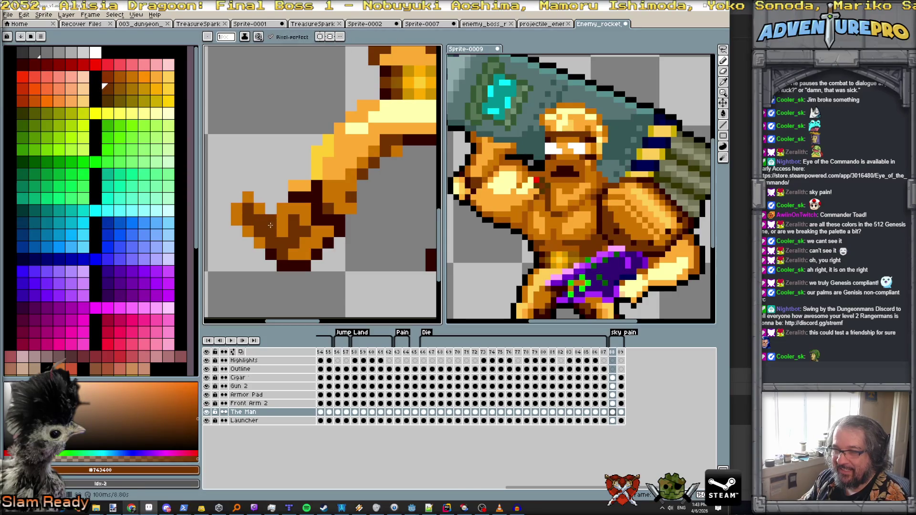
{"action": "scroll", "coordinate": [281, 230], "scroll_direction": "down", "scroll_amount": 5}
{"action": "scroll", "coordinate": [307, 236], "scroll_direction": "down", "scroll_amount": 1}
{"action": "scroll", "coordinate": [313, 237], "scroll_direction": "up", "scroll_amount": 1}
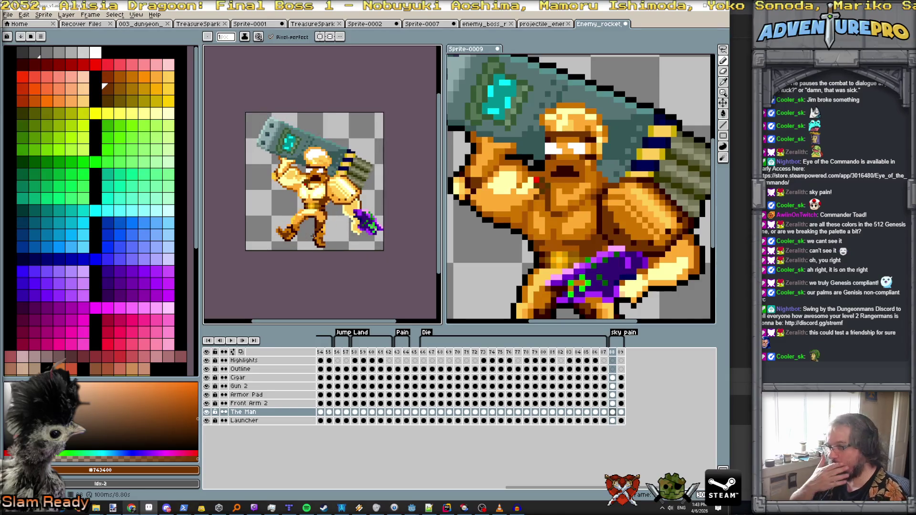
Flip between frames 87, 88 and 89 to compare the sky pain pose, ending on darker frame 89.
{"action": "key", "text": "e"}
{"action": "key", "text": "Left"}
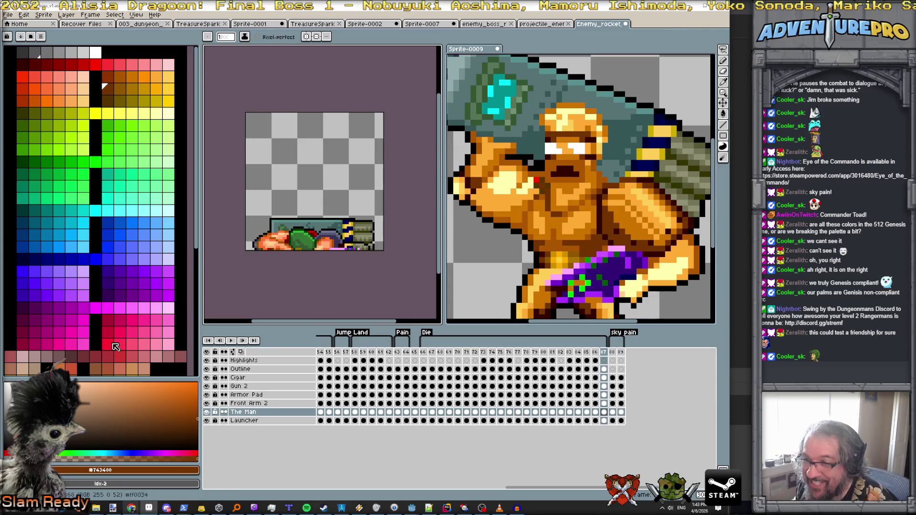
{"action": "key", "text": "Right"}
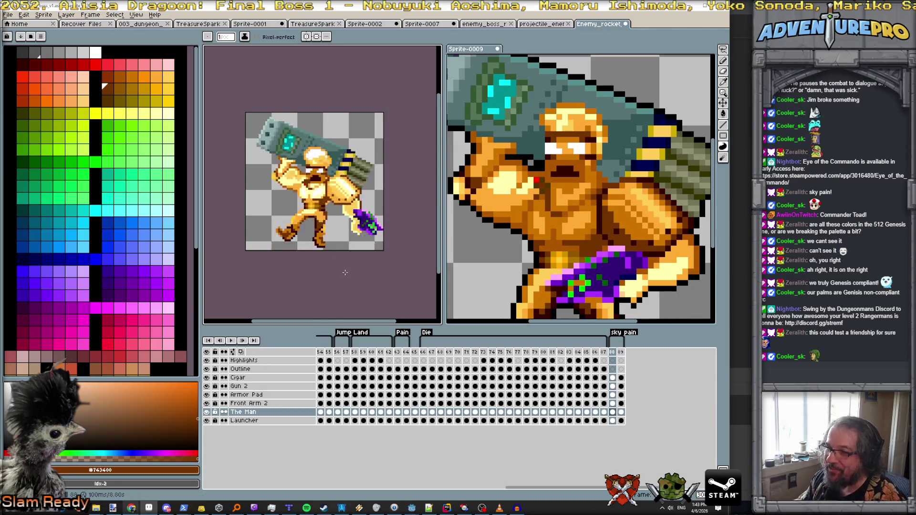
{"action": "key", "text": "Left"}
{"action": "key", "text": "Right"}
{"action": "key", "text": "Left"}
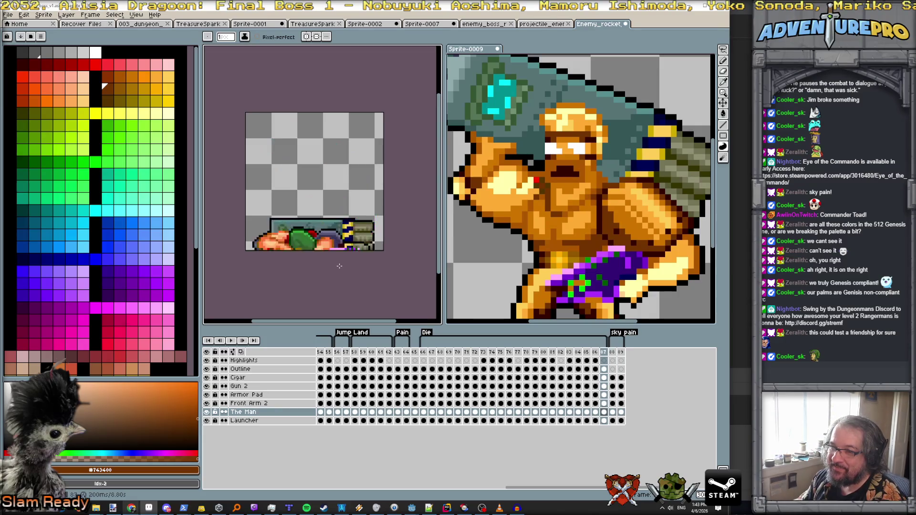
{"action": "key", "text": "Right"}
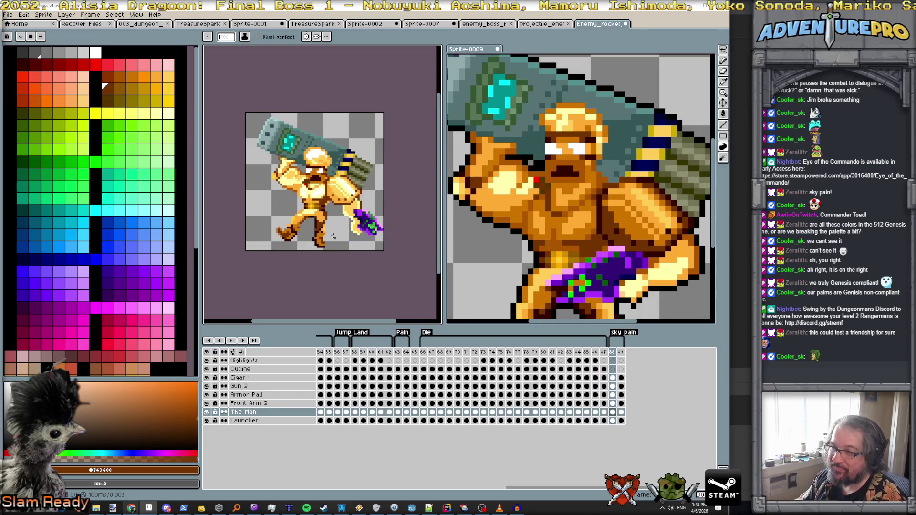
{"action": "scroll", "coordinate": [333, 235], "scroll_direction": "up", "scroll_amount": 2}
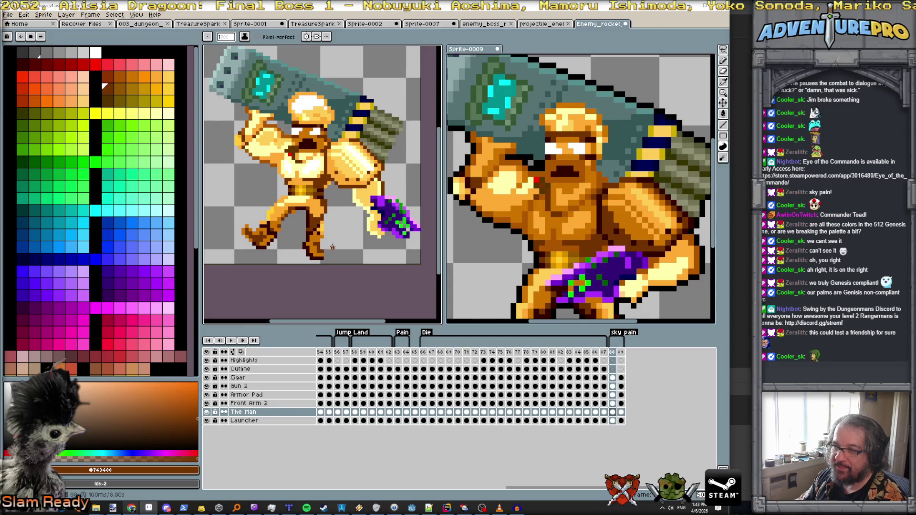
{"action": "key", "text": "Right"}
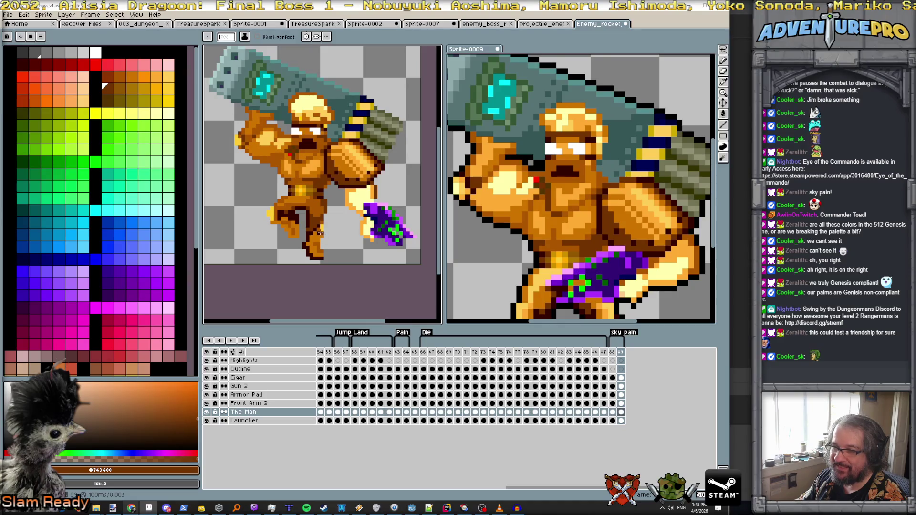
{"action": "key", "text": "Left"}
{"action": "key", "text": "Right"}
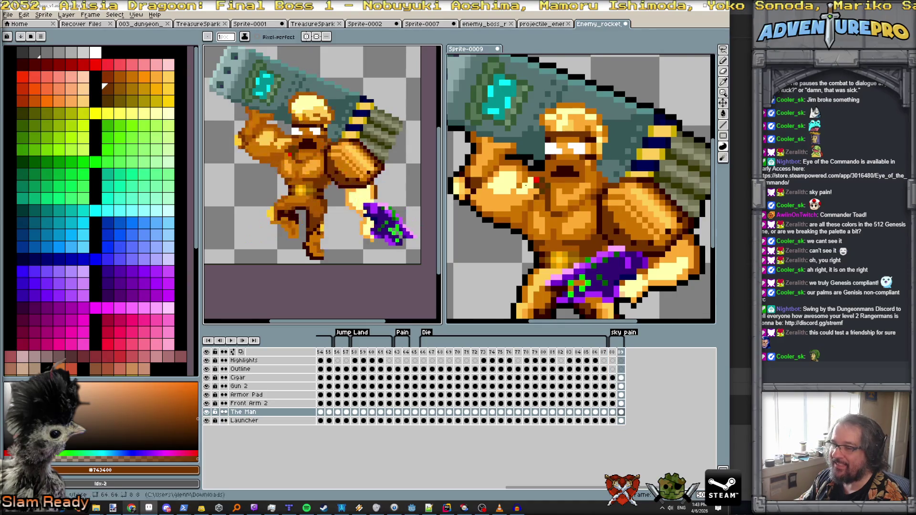
Select frame 89's lower leg, rotate it about 14° counter-clockwise and raise it 1 px.
{"action": "left_click_drag", "start_coordinate": [722, 50], "coordinate": [681, 53]}
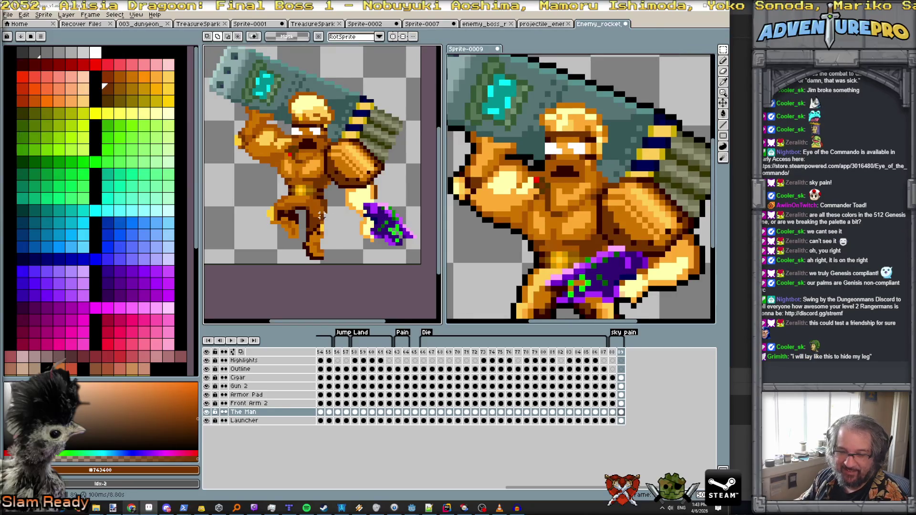
{"action": "mouse_move", "coordinate": [304, 216]}
{"action": "left_mouse_down"}
{"action": "mouse_move", "coordinate": [315, 256]}
{"action": "mouse_move", "coordinate": [328, 268]}
{"action": "mouse_move", "coordinate": [336, 256]}
{"action": "left_mouse_up"}
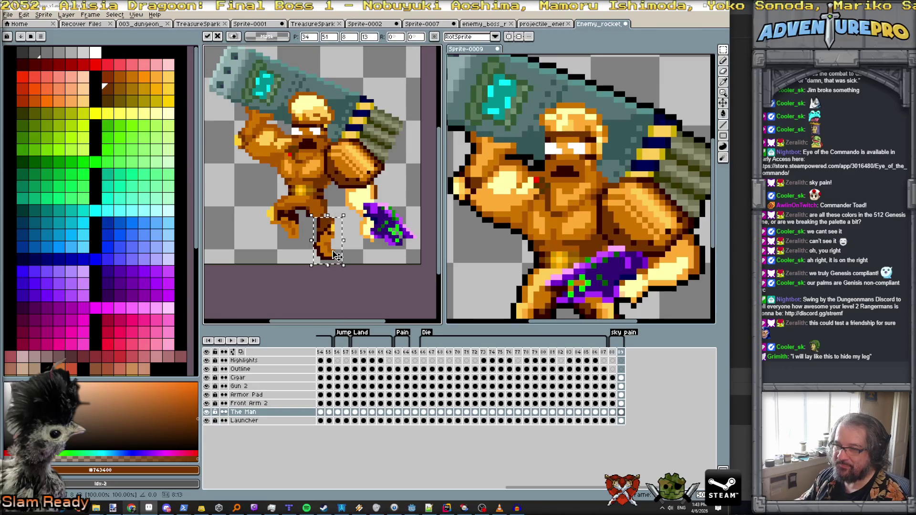
{"action": "left_click_drag", "start_coordinate": [350, 212], "coordinate": [343, 207]}
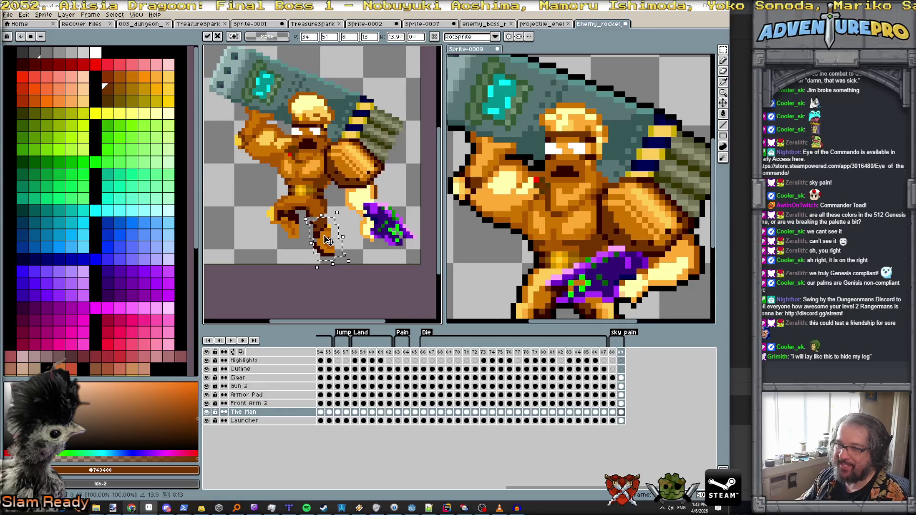
{"action": "left_click_drag", "start_coordinate": [328, 240], "coordinate": [326, 234]}
{"action": "key", "text": "Return"}
Touch up the foot outline with the pencil, sampling dark outline, mid-brown and orange colours.
{"action": "scroll", "coordinate": [324, 238], "scroll_direction": "up", "scroll_amount": 2}
{"action": "key", "text": "b"}
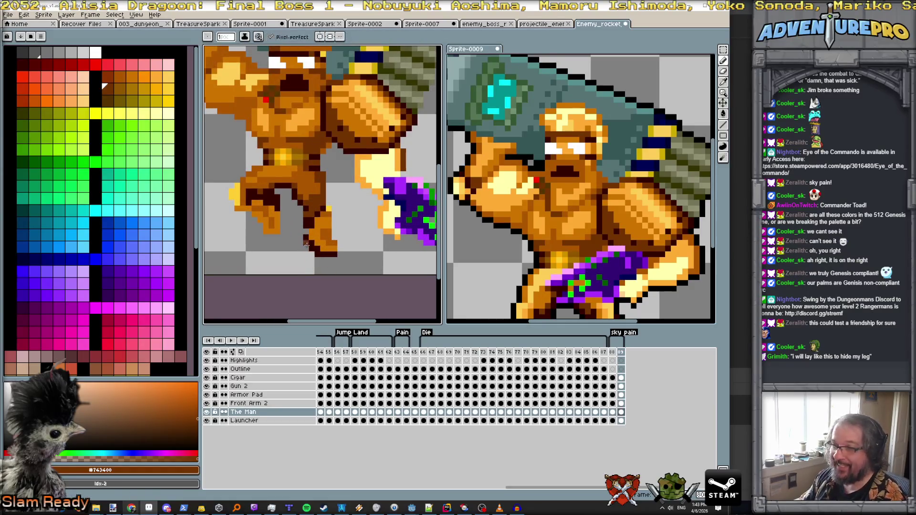
{"action": "left_click", "coordinate": [307, 242], "text": "alt"}
{"action": "left_click", "coordinate": [346, 248]}
{"action": "left_click", "coordinate": [338, 243], "text": "alt"}
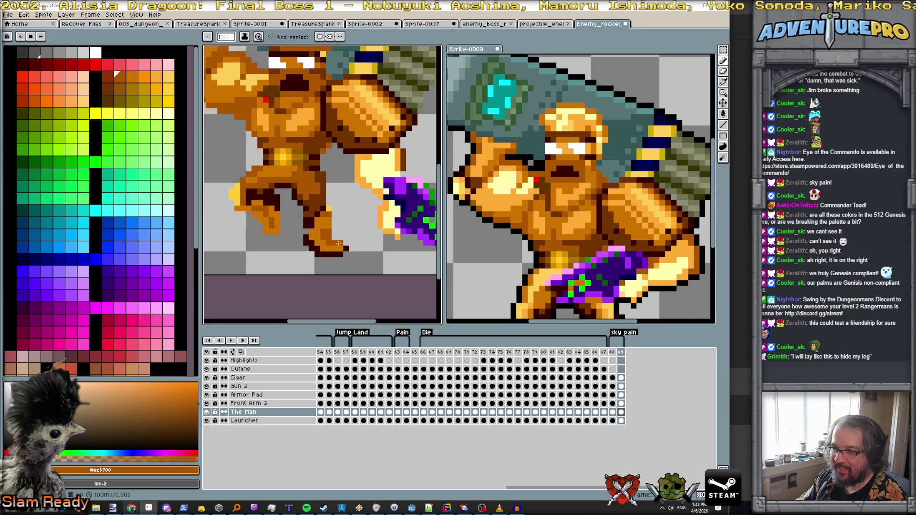
{"action": "left_click", "coordinate": [321, 220], "text": "alt"}
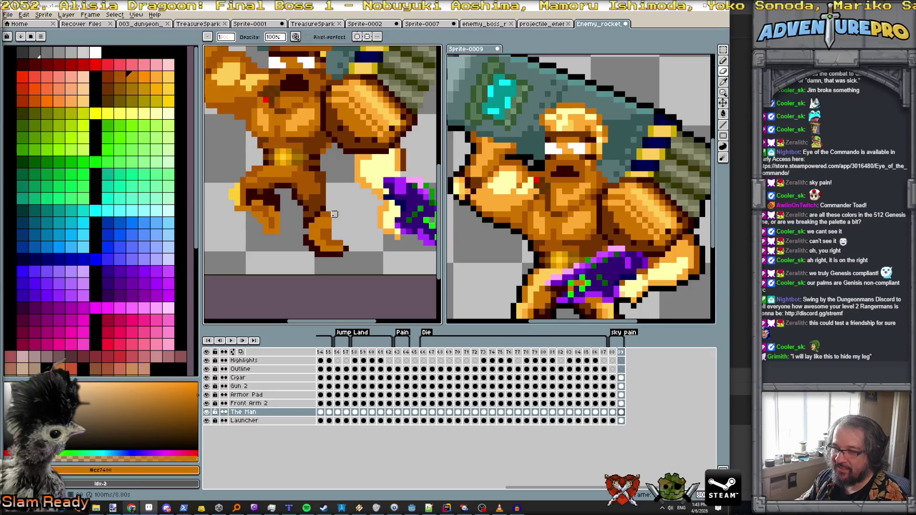
{"action": "scroll", "coordinate": [372, 241], "scroll_direction": "down", "scroll_amount": 3}
{"action": "key", "text": "Return"}
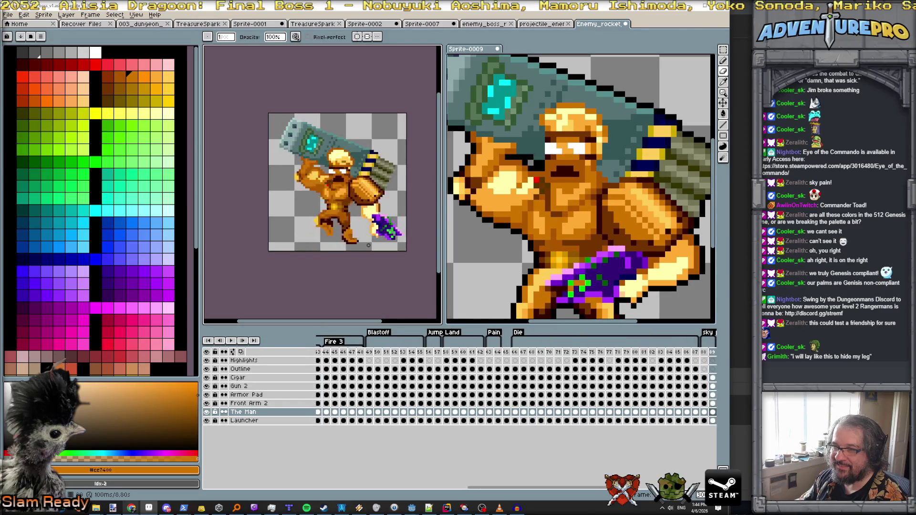
Stop the looping sky pain preview on frame 88's Outline cel and return to the pencil.
{"action": "scroll", "coordinate": [685, 391], "scroll_direction": "right", "scroll_amount": 2}
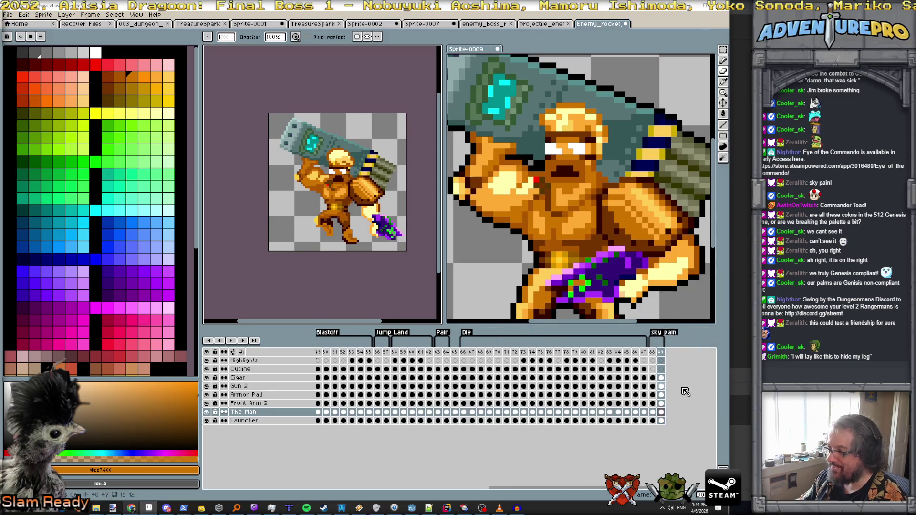
{"action": "scroll", "coordinate": [685, 391], "scroll_direction": "right", "scroll_amount": 2}
{"action": "left_click", "coordinate": [636, 369]}
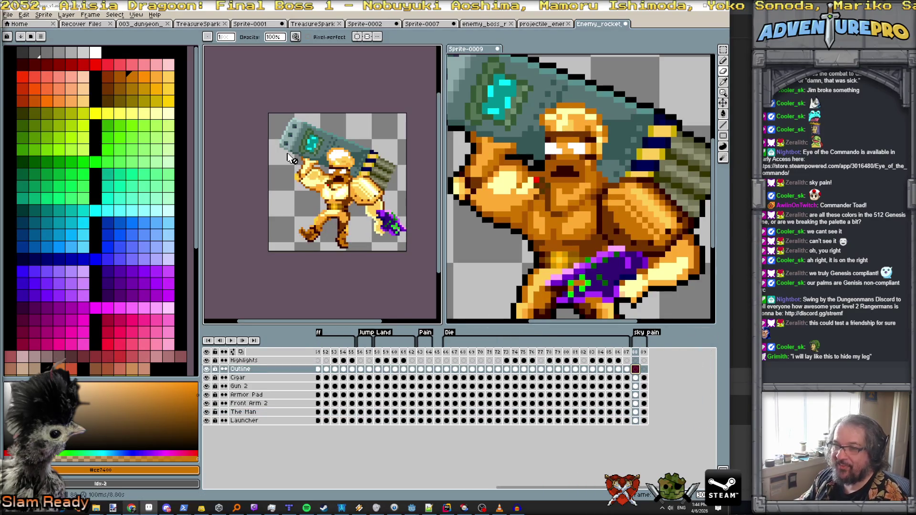
{"action": "key", "text": "b"}
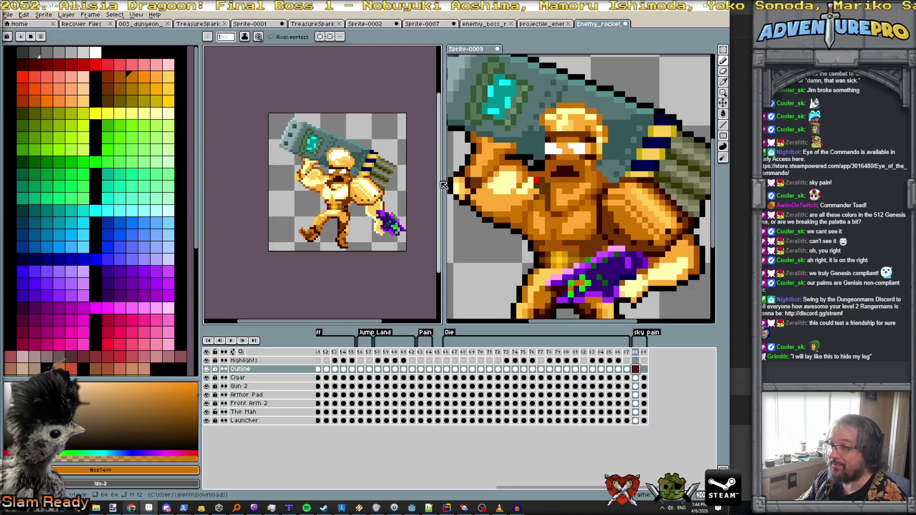
{"action": "left_click", "coordinate": [449, 185]}
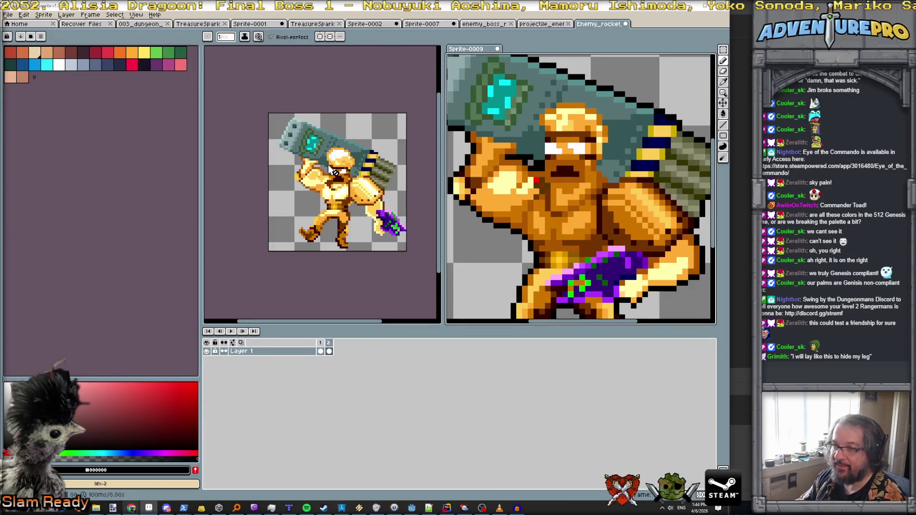
{"action": "left_click", "coordinate": [331, 169]}
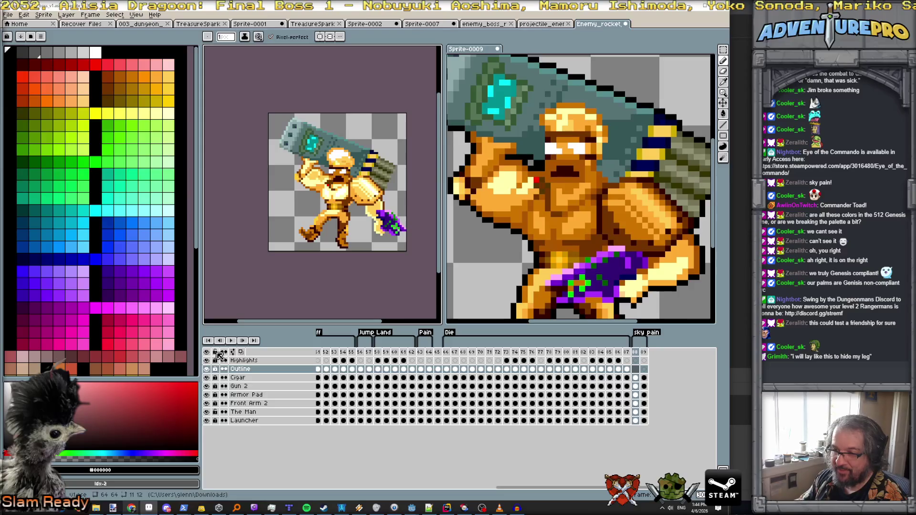
{"action": "scroll", "coordinate": [318, 125], "scroll_direction": "up", "scroll_amount": 1}
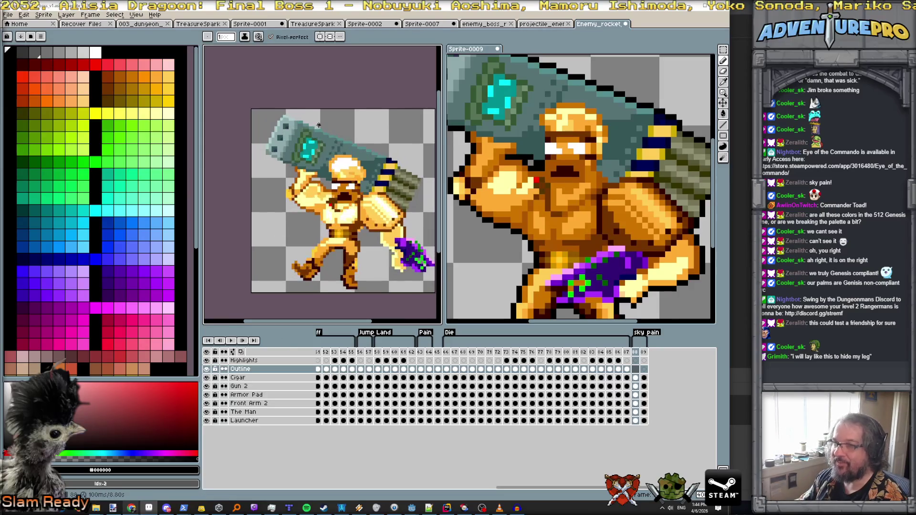
{"action": "scroll", "coordinate": [265, 147], "scroll_direction": "down", "scroll_amount": 1}
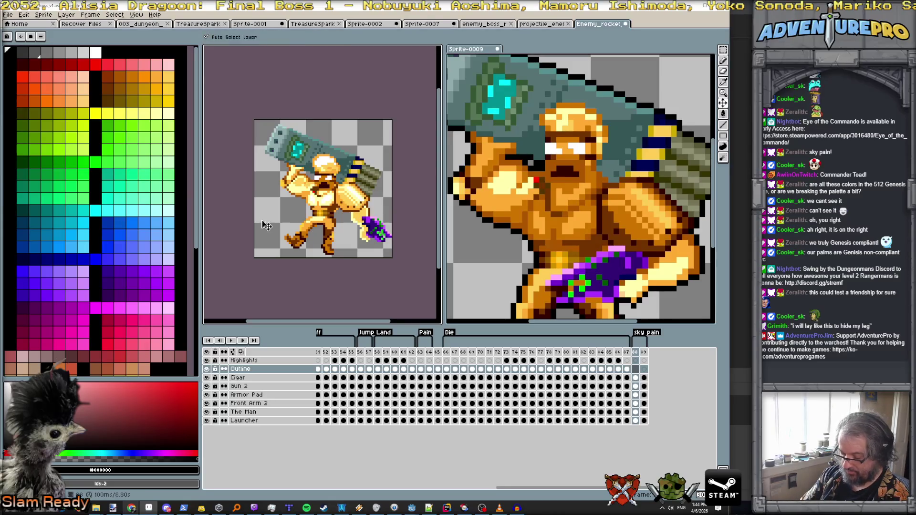
{"action": "key", "text": "shift+o"}
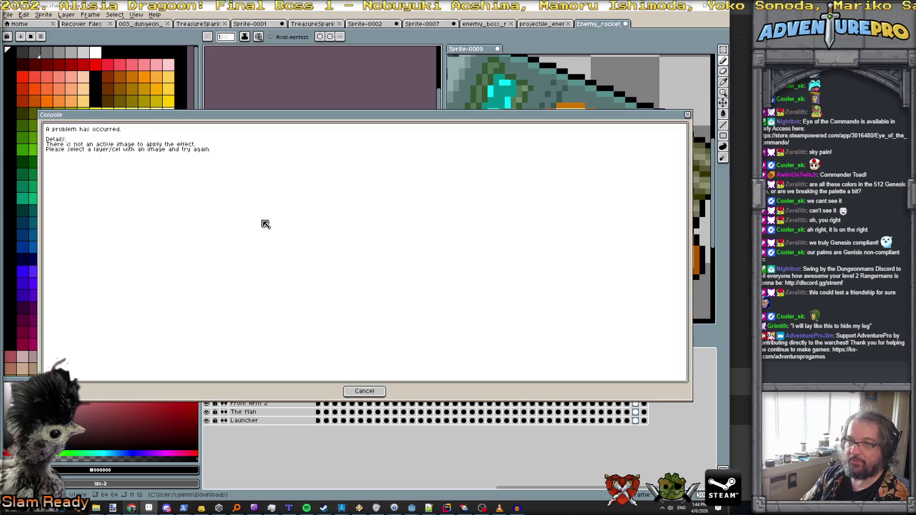
{"action": "left_click", "coordinate": [359, 389]}
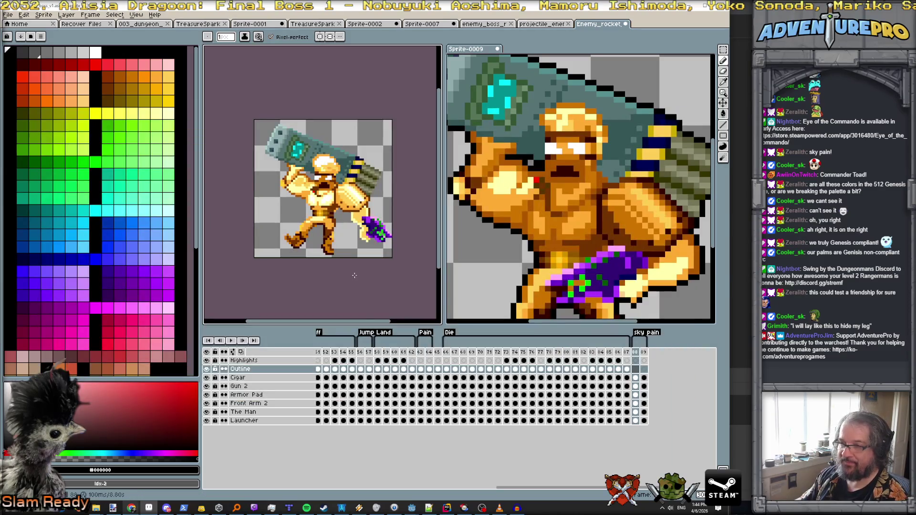
{"action": "left_click", "coordinate": [24, 15]}
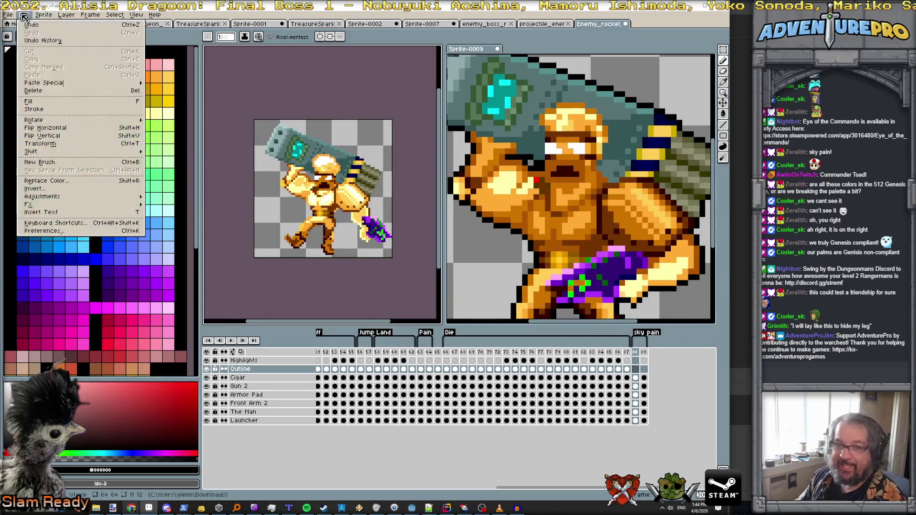
{"action": "mouse_move", "coordinate": [56, 205]}
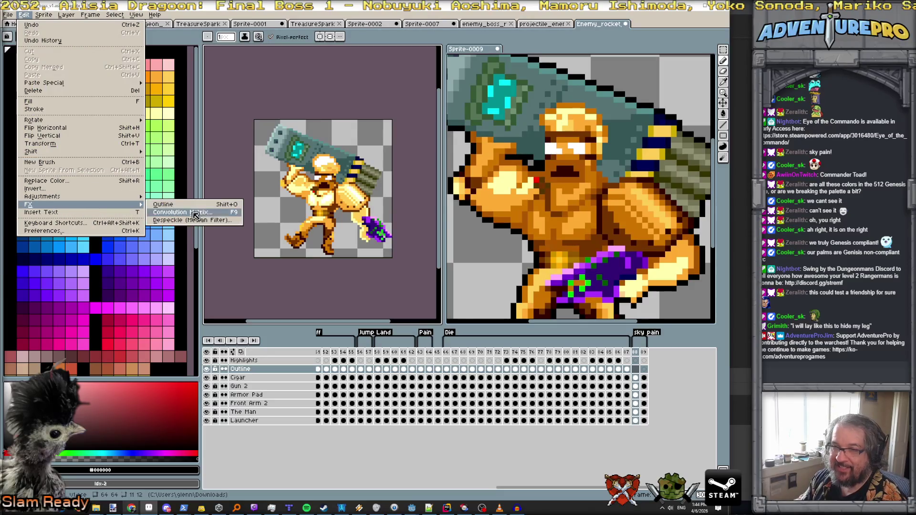
{"action": "left_click", "coordinate": [208, 205]}
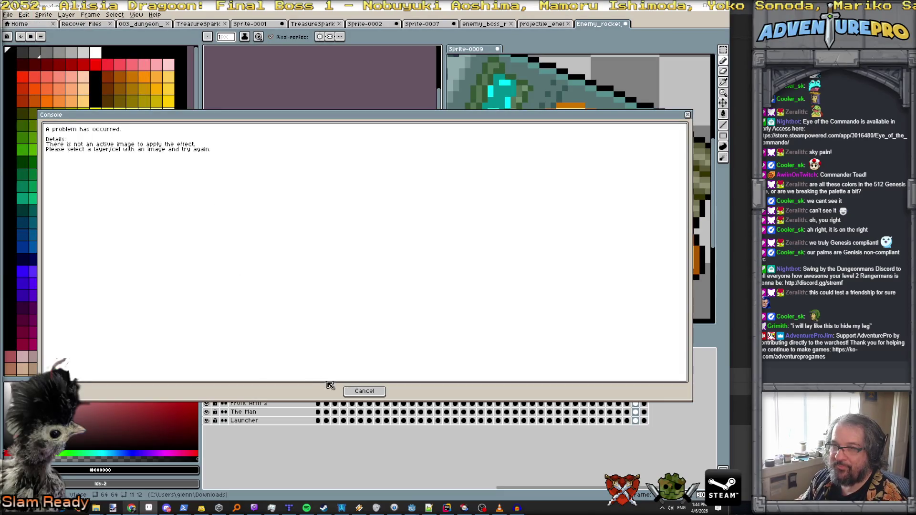
{"action": "left_click", "coordinate": [364, 391]}
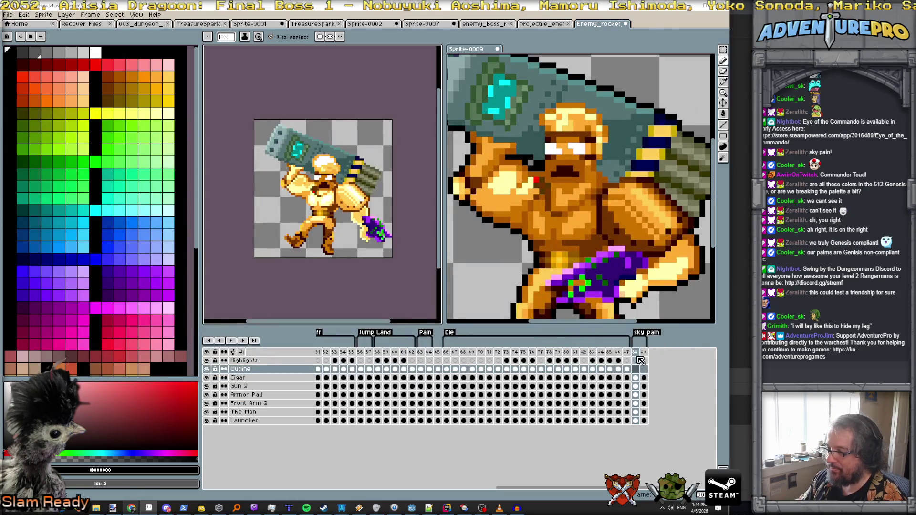
{"action": "left_click", "coordinate": [636, 369]}
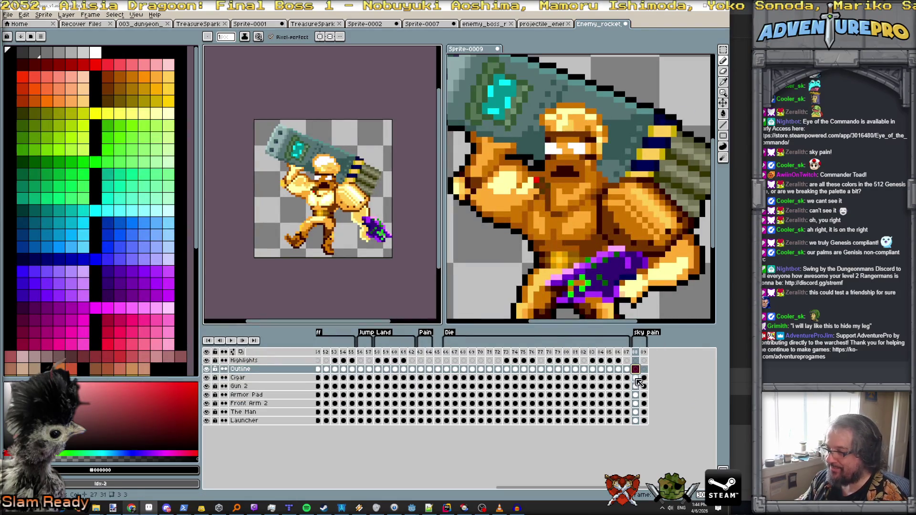
{"action": "left_click", "coordinate": [22, 15]}
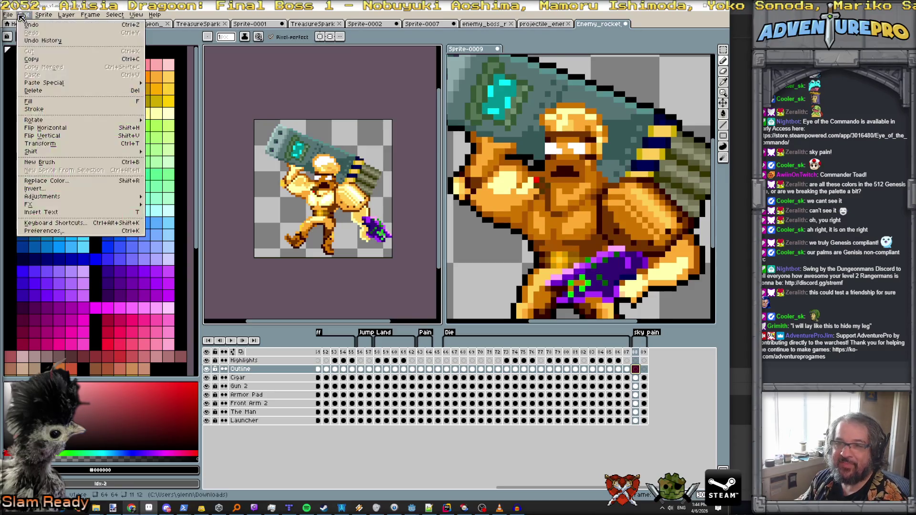
{"action": "mouse_move", "coordinate": [61, 206]}
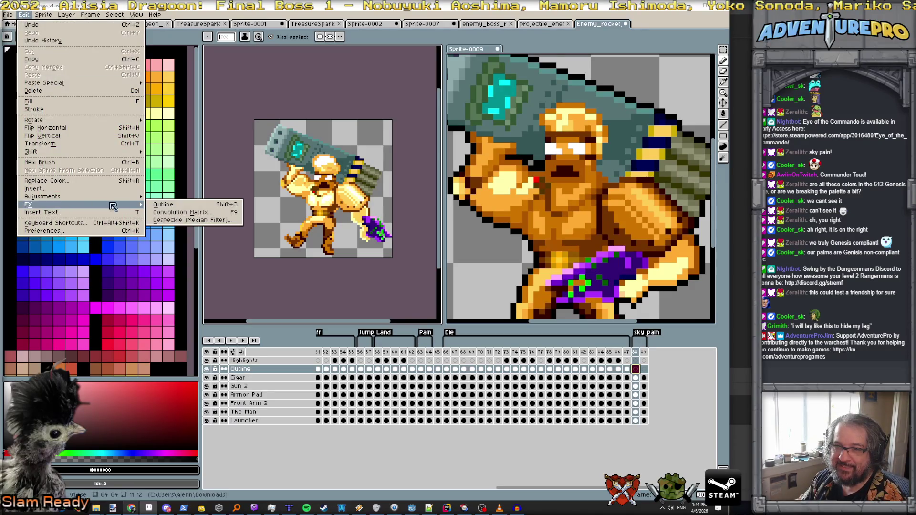
{"action": "left_click", "coordinate": [175, 205]}
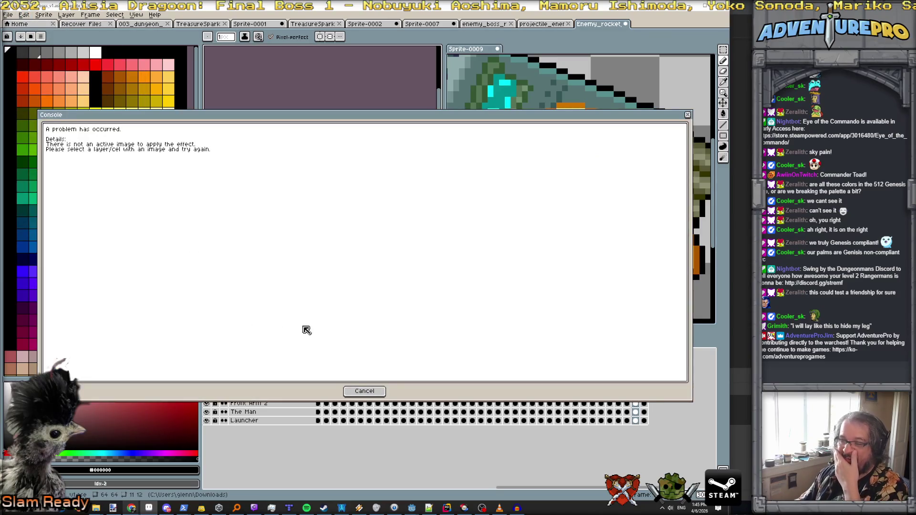
{"action": "left_click", "coordinate": [365, 391]}
{"action": "left_click", "coordinate": [636, 377]}
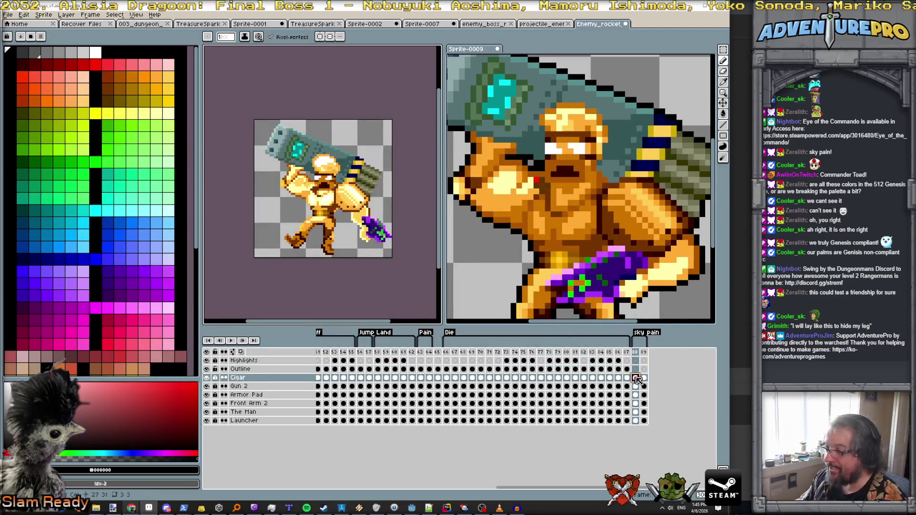
Apply a black outline to frame 88's Cigar cel with Edit > FX > Outline.
{"action": "left_click", "coordinate": [24, 15]}
{"action": "mouse_move", "coordinate": [56, 204]}
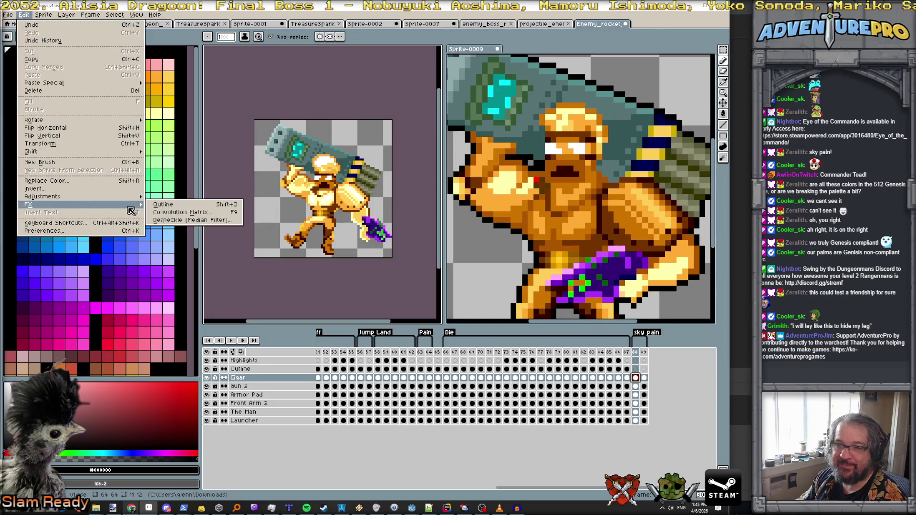
{"action": "left_click", "coordinate": [175, 206]}
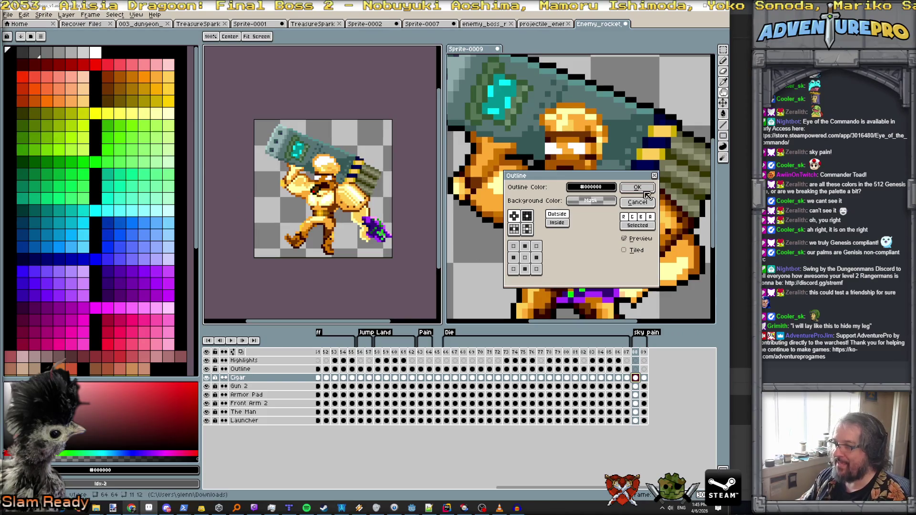
{"action": "left_click", "coordinate": [637, 187]}
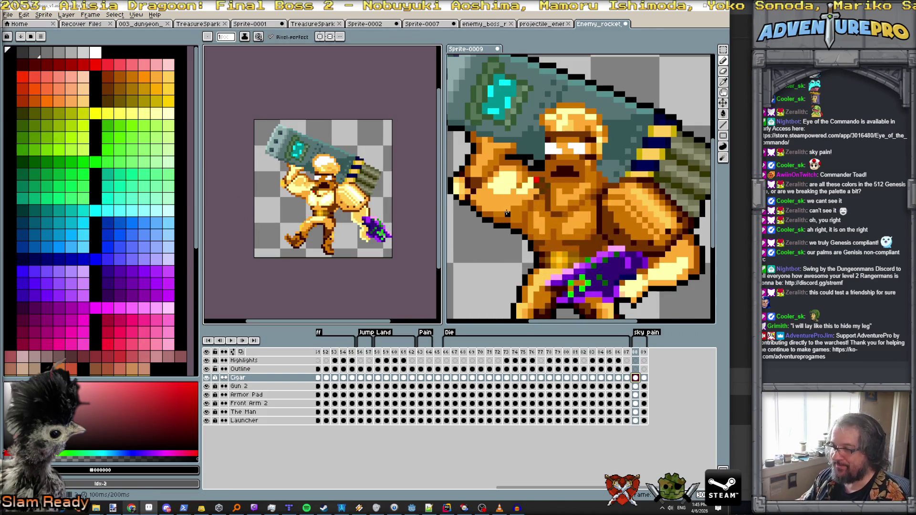
{"action": "scroll", "coordinate": [375, 187], "scroll_direction": "up", "scroll_amount": 2}
{"action": "scroll", "coordinate": [359, 190], "scroll_direction": "down", "scroll_amount": 1}
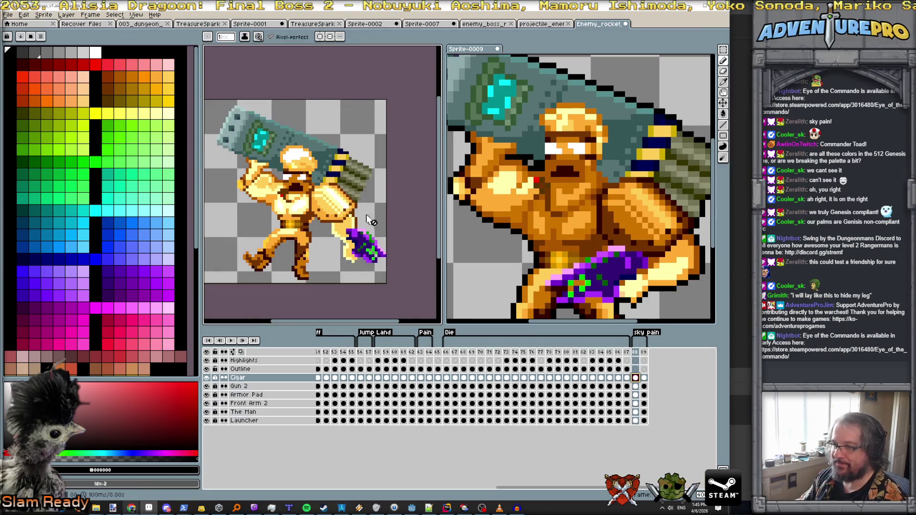
{"action": "scroll", "coordinate": [367, 220], "scroll_direction": "up", "scroll_amount": 1}
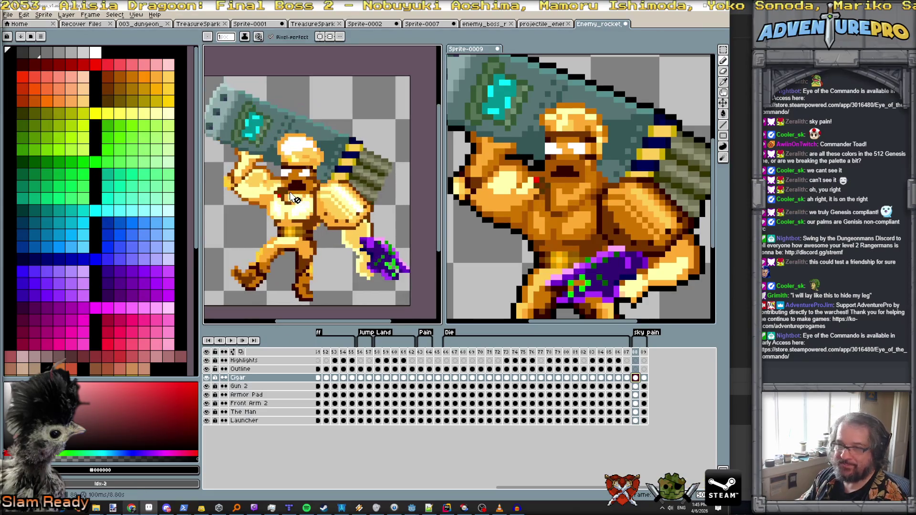
On frame 88's Outline layer, place a black pixel left of the foot.
{"action": "left_click", "coordinate": [635, 369]}
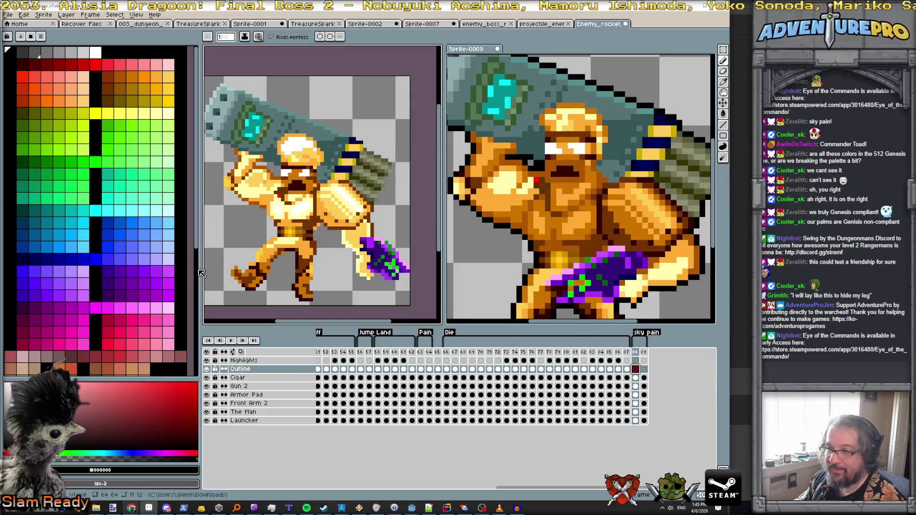
{"action": "scroll", "coordinate": [221, 267], "scroll_direction": "up", "scroll_amount": 1}
{"action": "left_click", "coordinate": [225, 269]}
Draw black outline strokes along the foot's lower-left edge, the left leg's right edge and the arm's right edge.
{"action": "mouse_move", "coordinate": [231, 277]}
{"action": "left_mouse_down"}
{"action": "mouse_move", "coordinate": [248, 299]}
{"action": "mouse_move", "coordinate": [276, 292]}
{"action": "left_mouse_up"}
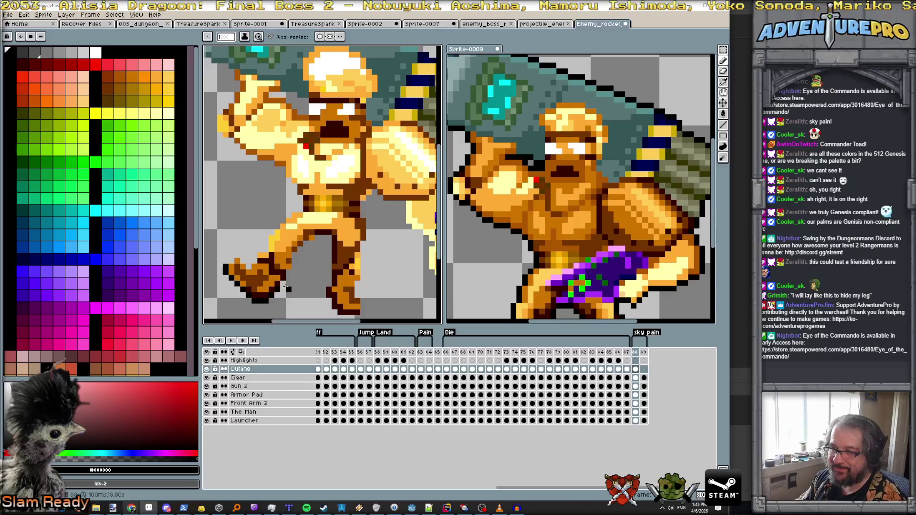
{"action": "mouse_move", "coordinate": [284, 283]}
{"action": "left_mouse_down"}
{"action": "mouse_move", "coordinate": [300, 249]}
{"action": "mouse_move", "coordinate": [326, 237]}
{"action": "mouse_move", "coordinate": [331, 309]}
{"action": "mouse_move", "coordinate": [340, 317]}
{"action": "mouse_move", "coordinate": [365, 309]}
{"action": "mouse_move", "coordinate": [356, 288]}
{"action": "mouse_move", "coordinate": [368, 203]}
{"action": "left_mouse_up"}
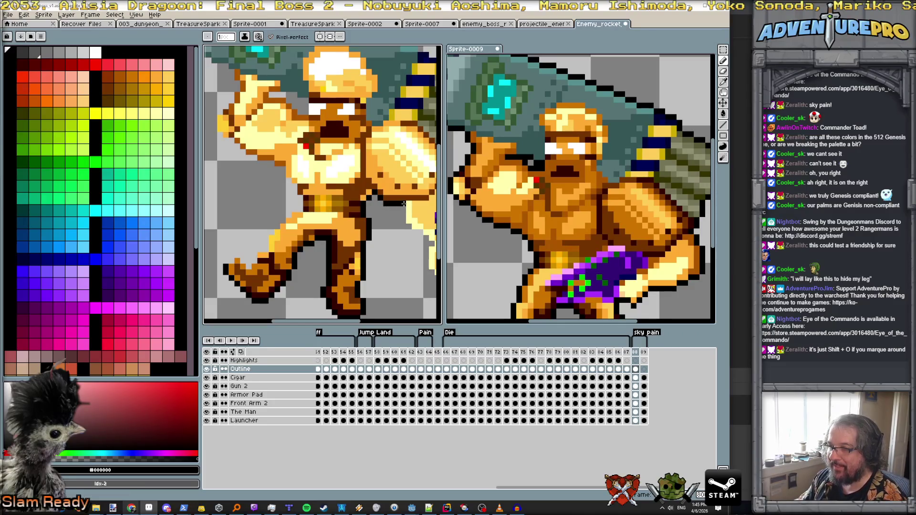
{"action": "scroll", "coordinate": [361, 202], "scroll_direction": "down", "scroll_amount": 2}
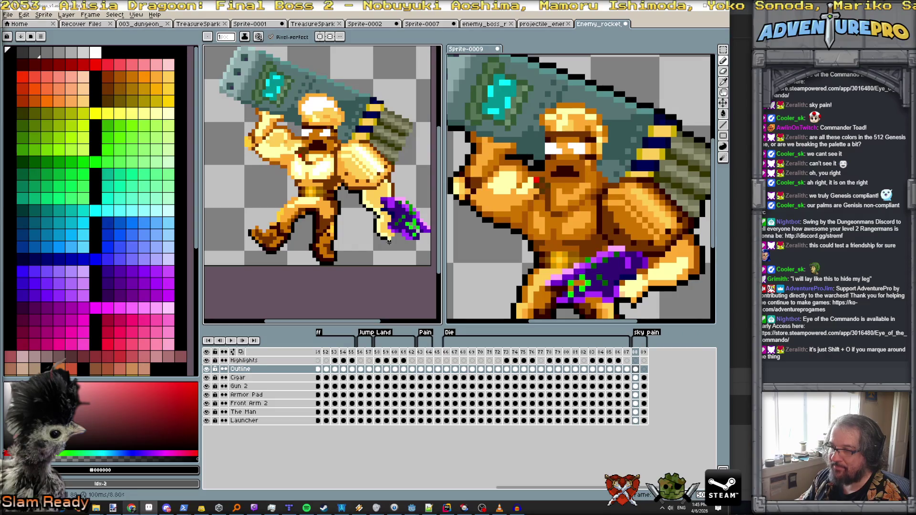
{"action": "mouse_move", "coordinate": [392, 238]}
{"action": "left_mouse_down"}
{"action": "mouse_move", "coordinate": [348, 252]}
{"action": "mouse_move", "coordinate": [375, 235]}
{"action": "mouse_move", "coordinate": [352, 237]}
{"action": "mouse_move", "coordinate": [350, 223]}
{"action": "left_mouse_up"}
{"action": "scroll", "coordinate": [350, 240], "scroll_direction": "up", "scroll_amount": 1}
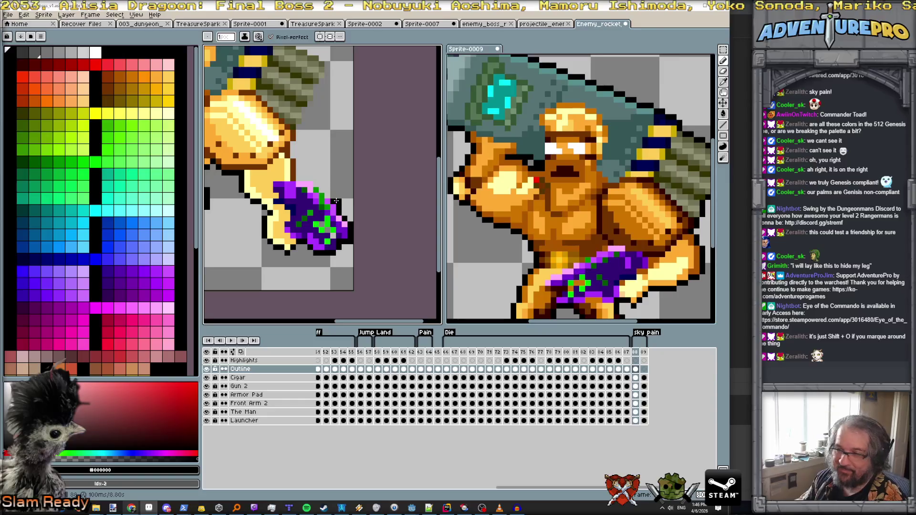
{"action": "mouse_move", "coordinate": [310, 178]}
{"action": "left_mouse_down"}
{"action": "mouse_move", "coordinate": [299, 172]}
{"action": "mouse_move", "coordinate": [300, 125]}
{"action": "mouse_move", "coordinate": [305, 250]}
{"action": "mouse_move", "coordinate": [317, 193]}
{"action": "mouse_move", "coordinate": [272, 163]}
{"action": "left_mouse_up"}
{"action": "key", "text": "space"}
{"action": "key", "text": "space"}
Draw black outline pixels along and above the launcher's top edge.
{"action": "scroll", "coordinate": [286, 159], "scroll_direction": "up", "scroll_amount": 1}
{"action": "scroll", "coordinate": [310, 217], "scroll_direction": "up", "scroll_amount": 2}
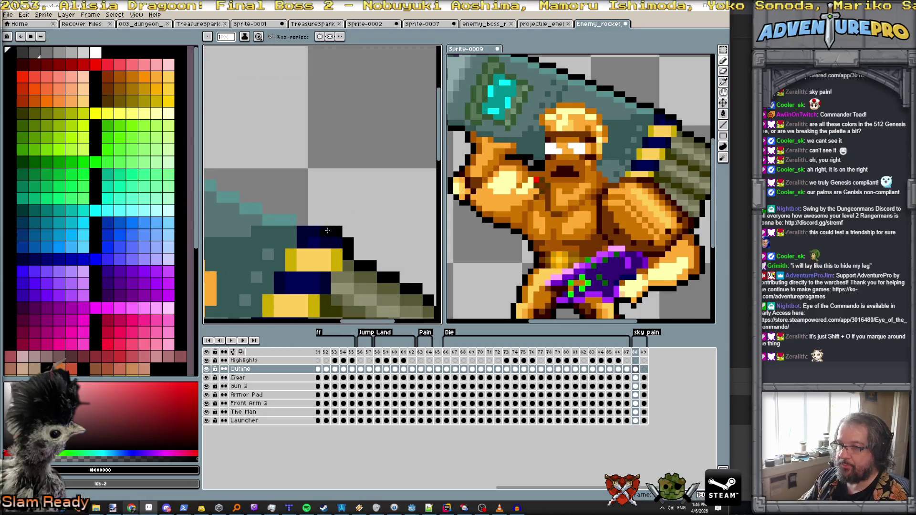
{"action": "scroll", "coordinate": [409, 262], "scroll_direction": "down", "scroll_amount": 3}
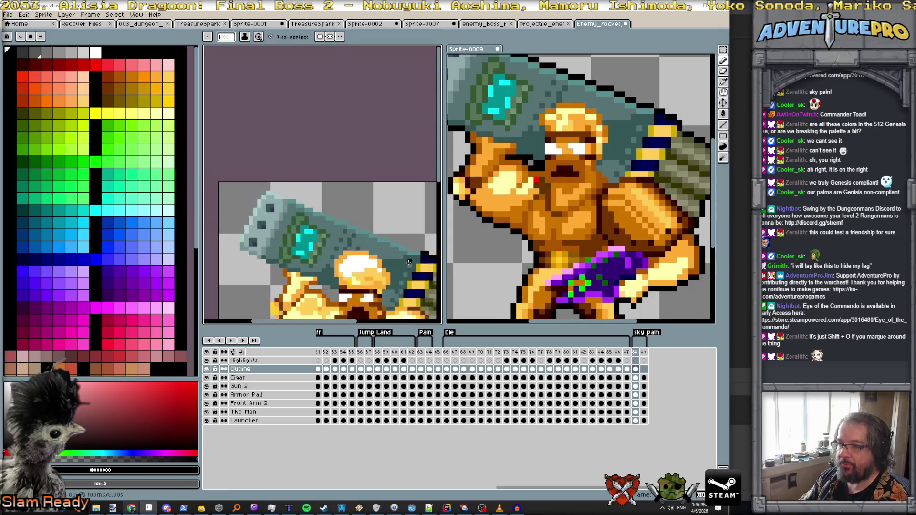
{"action": "mouse_move", "coordinate": [410, 249]}
{"action": "left_mouse_down"}
{"action": "mouse_move", "coordinate": [272, 190]}
{"action": "mouse_move", "coordinate": [283, 183]}
{"action": "mouse_move", "coordinate": [405, 242]}
{"action": "mouse_move", "coordinate": [392, 241]}
{"action": "left_mouse_up"}
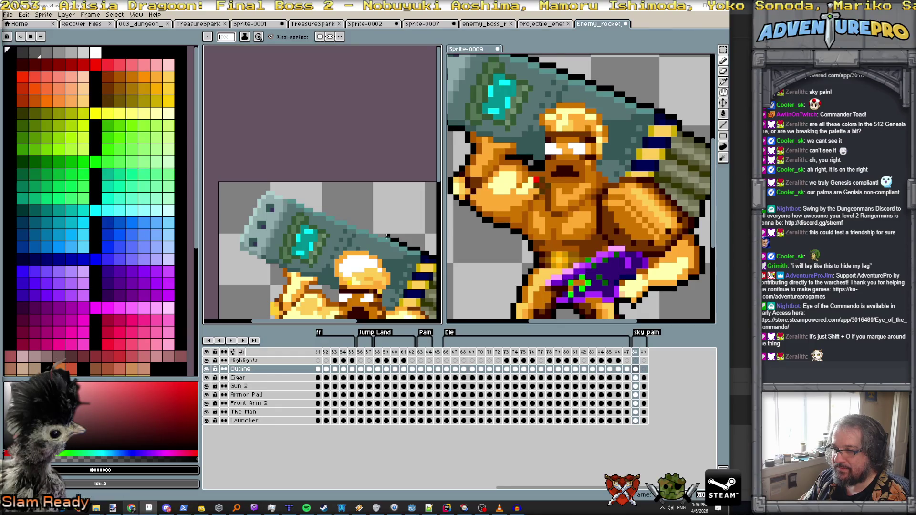
{"action": "scroll", "coordinate": [375, 236], "scroll_direction": "up", "scroll_amount": 3}
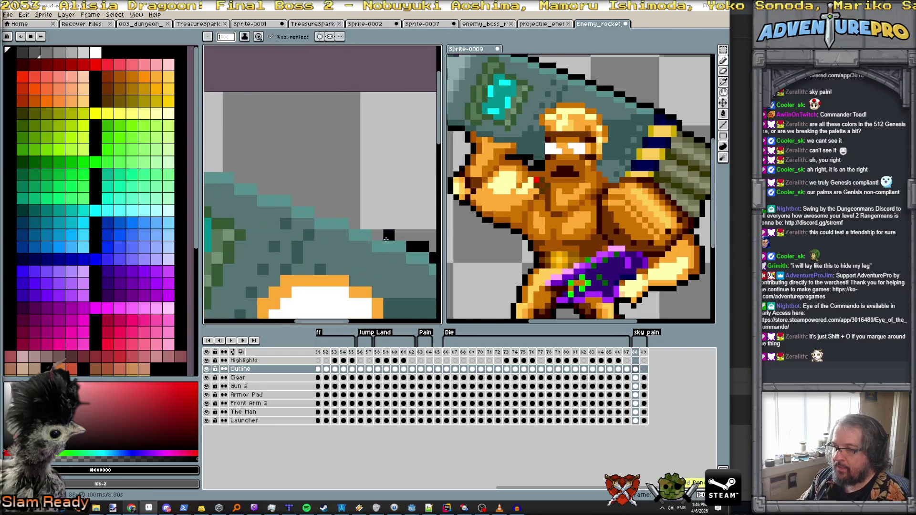
{"action": "left_click_drag", "start_coordinate": [380, 237], "coordinate": [306, 201]}
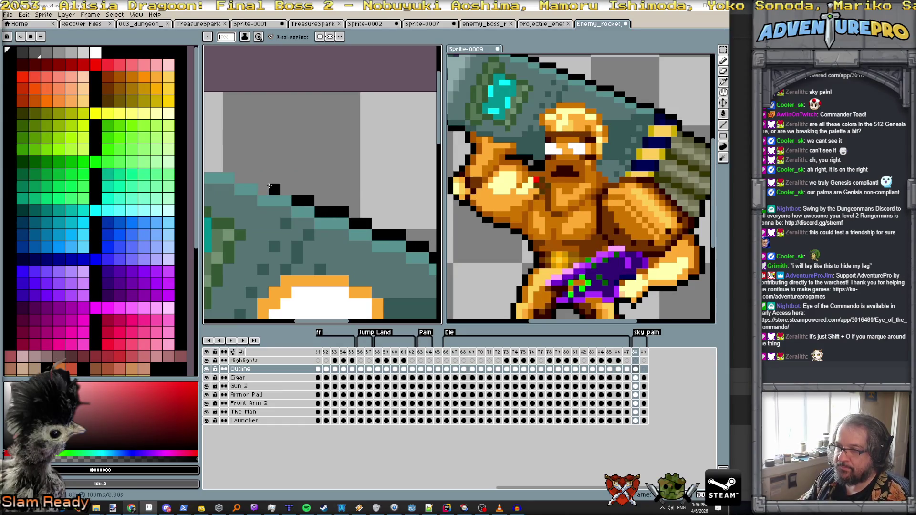
{"action": "mouse_move", "coordinate": [302, 168]}
{"action": "left_mouse_down"}
{"action": "mouse_move", "coordinate": [369, 250]}
{"action": "mouse_move", "coordinate": [265, 206]}
{"action": "mouse_move", "coordinate": [410, 223]}
{"action": "mouse_move", "coordinate": [348, 199]}
{"action": "mouse_move", "coordinate": [328, 211]}
{"action": "left_mouse_up"}
{"action": "key", "text": "space"}
{"action": "left_click", "coordinate": [362, 223]}
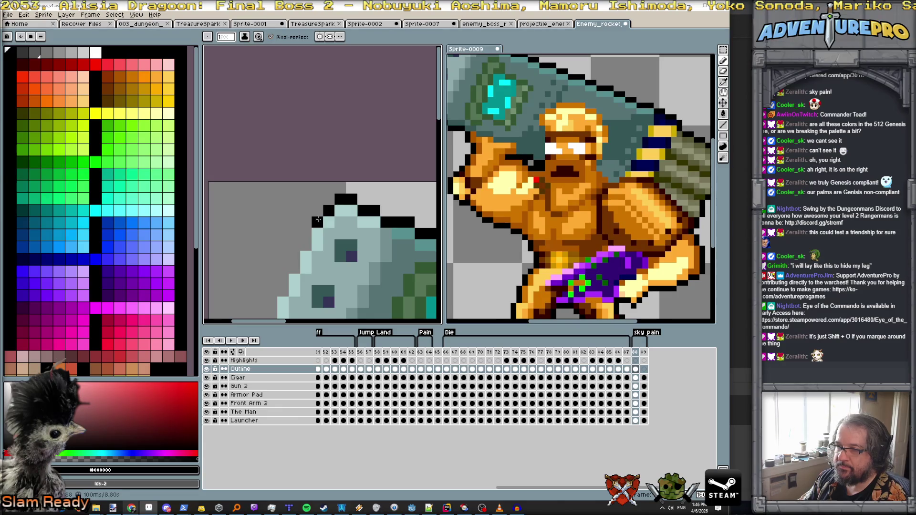
Outline the launcher's left edge and underside, then down the arm to the fist, fixing a misplaced pixel.
{"action": "mouse_move", "coordinate": [296, 267]}
{"action": "left_mouse_down"}
{"action": "mouse_move", "coordinate": [340, 182]}
{"action": "mouse_move", "coordinate": [316, 217]}
{"action": "mouse_move", "coordinate": [301, 281]}
{"action": "mouse_move", "coordinate": [208, 179]}
{"action": "left_mouse_up"}
{"action": "left_click", "coordinate": [222, 184]}
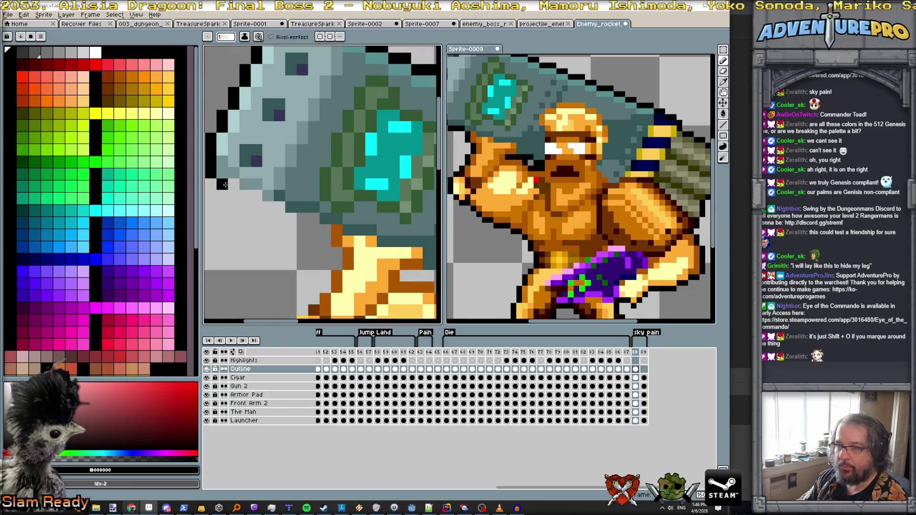
{"action": "left_click", "coordinate": [257, 195]}
{"action": "left_click", "coordinate": [266, 205]}
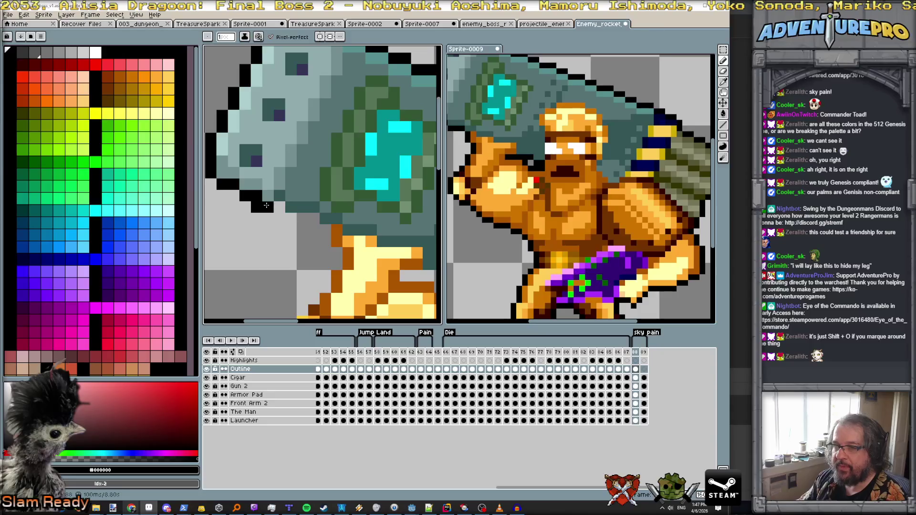
{"action": "key", "text": "ctrl+z"}
{"action": "left_click", "coordinate": [276, 209]}
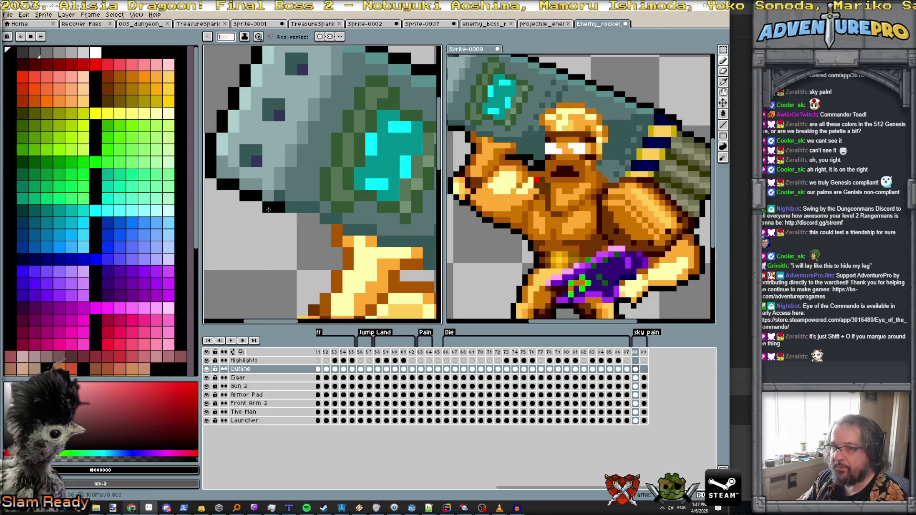
{"action": "left_click", "coordinate": [267, 206]}
{"action": "left_click_drag", "start_coordinate": [291, 220], "coordinate": [314, 220]}
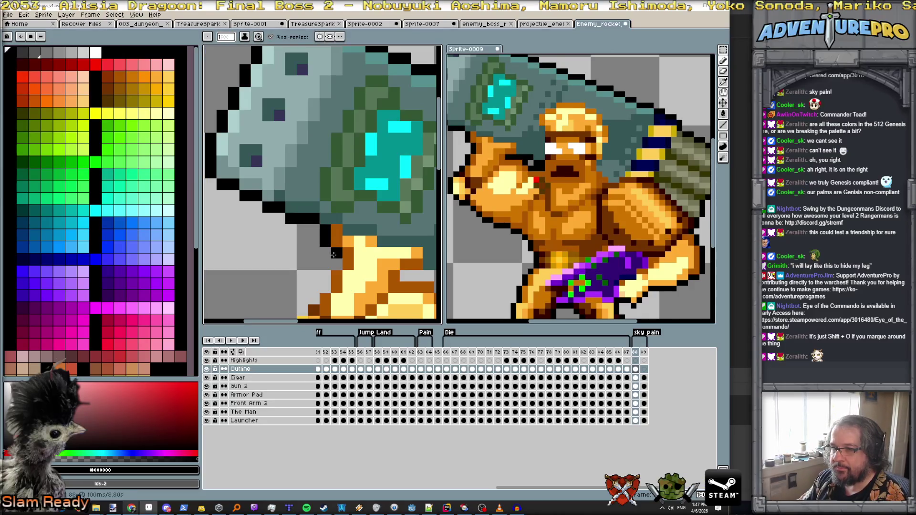
{"action": "mouse_move", "coordinate": [334, 261]}
{"action": "left_mouse_down"}
{"action": "mouse_move", "coordinate": [326, 287]}
{"action": "mouse_move", "coordinate": [340, 209]}
{"action": "mouse_move", "coordinate": [319, 264]}
{"action": "mouse_move", "coordinate": [317, 248]}
{"action": "mouse_move", "coordinate": [329, 279]}
{"action": "mouse_move", "coordinate": [339, 281]}
{"action": "mouse_move", "coordinate": [260, 167]}
{"action": "left_mouse_up"}
{"action": "left_click", "coordinate": [340, 210]}
{"action": "mouse_move", "coordinate": [269, 183]}
{"action": "left_mouse_down"}
{"action": "mouse_move", "coordinate": [319, 214]}
{"action": "mouse_move", "coordinate": [351, 214]}
{"action": "mouse_move", "coordinate": [382, 272]}
{"action": "mouse_move", "coordinate": [301, 171]}
{"action": "mouse_move", "coordinate": [256, 237]}
{"action": "mouse_move", "coordinate": [319, 200]}
{"action": "mouse_move", "coordinate": [292, 241]}
{"action": "mouse_move", "coordinate": [284, 246]}
{"action": "mouse_move", "coordinate": [260, 226]}
{"action": "left_mouse_up"}
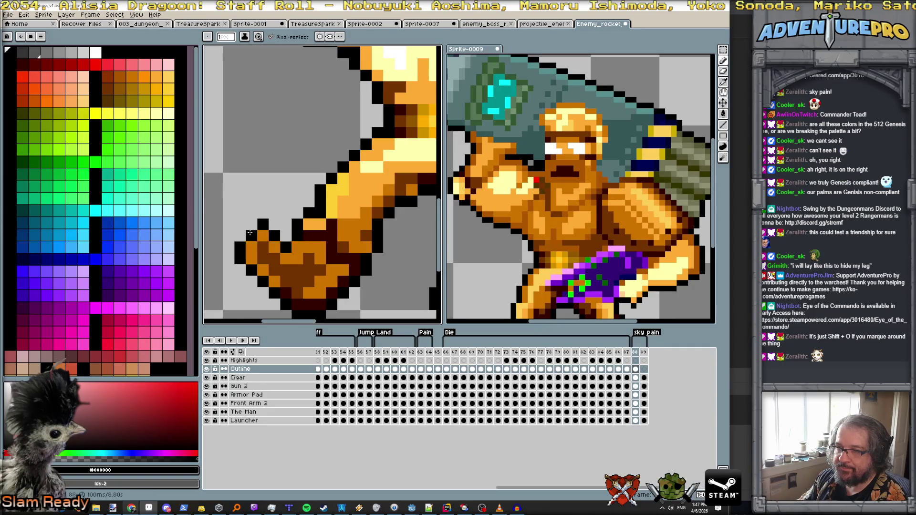
{"action": "scroll", "coordinate": [368, 215], "scroll_direction": "down", "scroll_amount": 5}
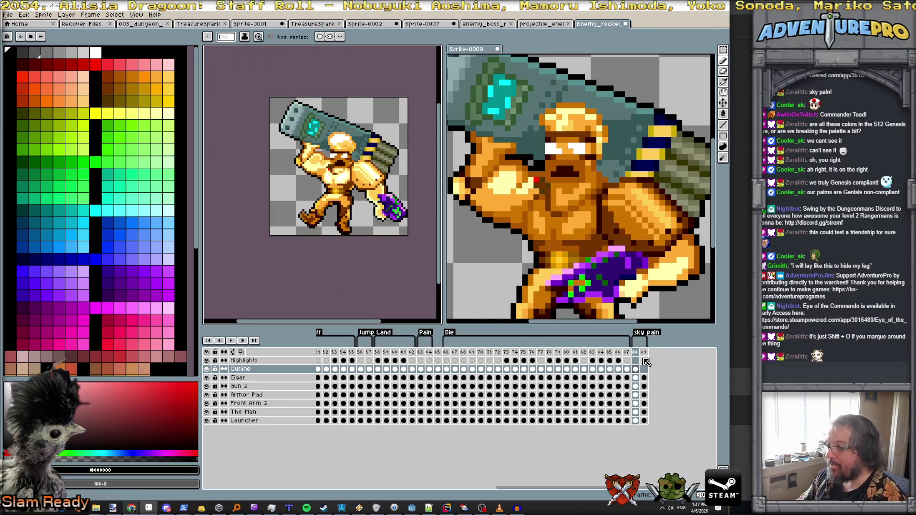
Apply a black outline to frame 89's Cigar through Launcher cels.
{"action": "left_click", "coordinate": [644, 352]}
{"action": "key", "text": "ctrl+a"}
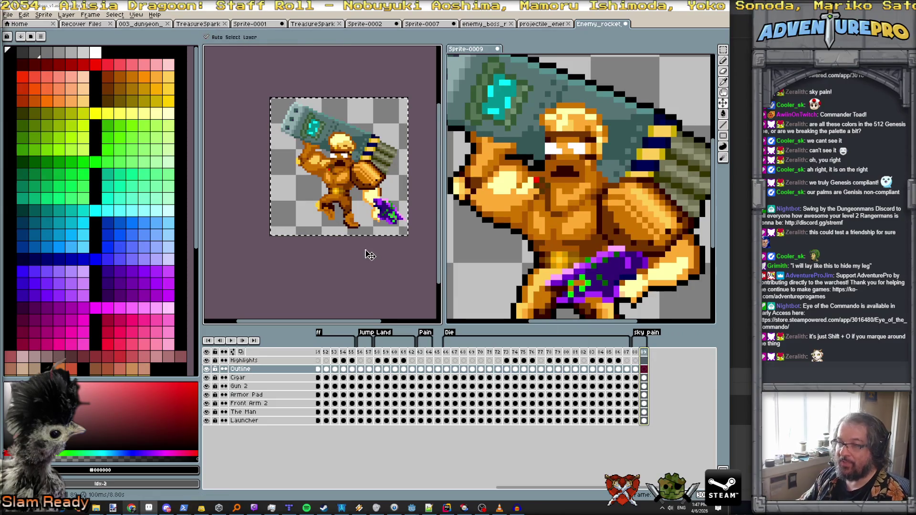
{"action": "key", "text": "shift+o"}
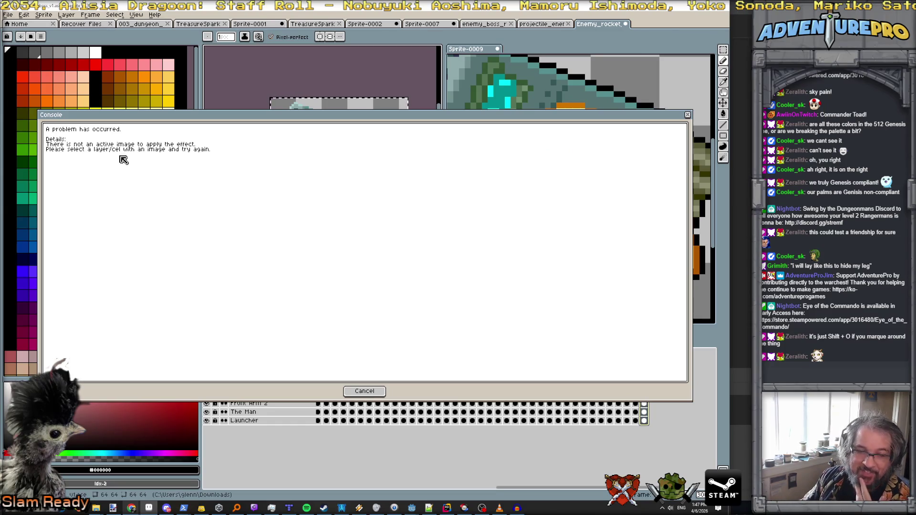
{"action": "left_click", "coordinate": [363, 391]}
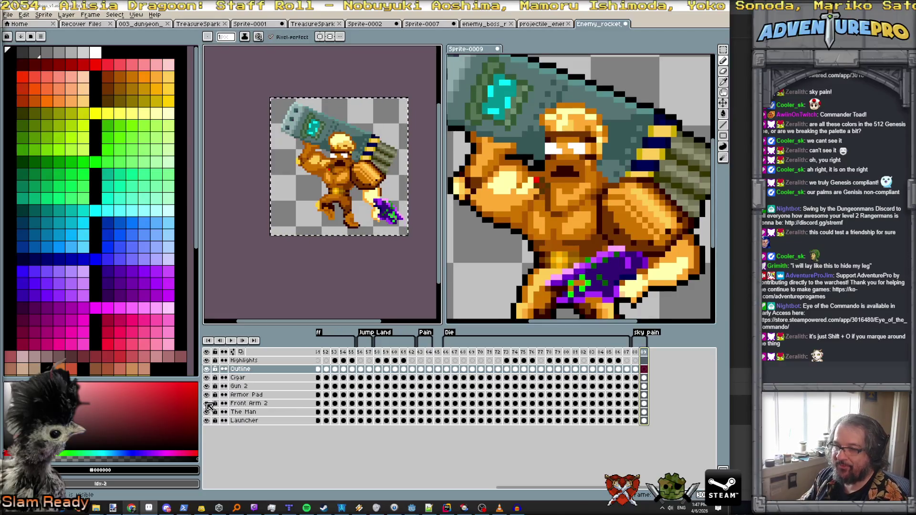
{"action": "left_click", "coordinate": [644, 377]}
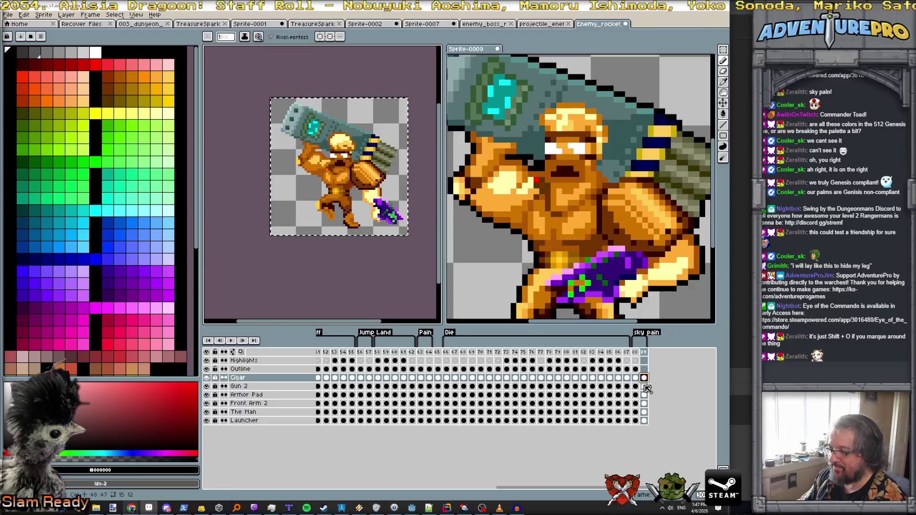
{"action": "left_click_drag", "start_coordinate": [645, 379], "coordinate": [648, 425]}
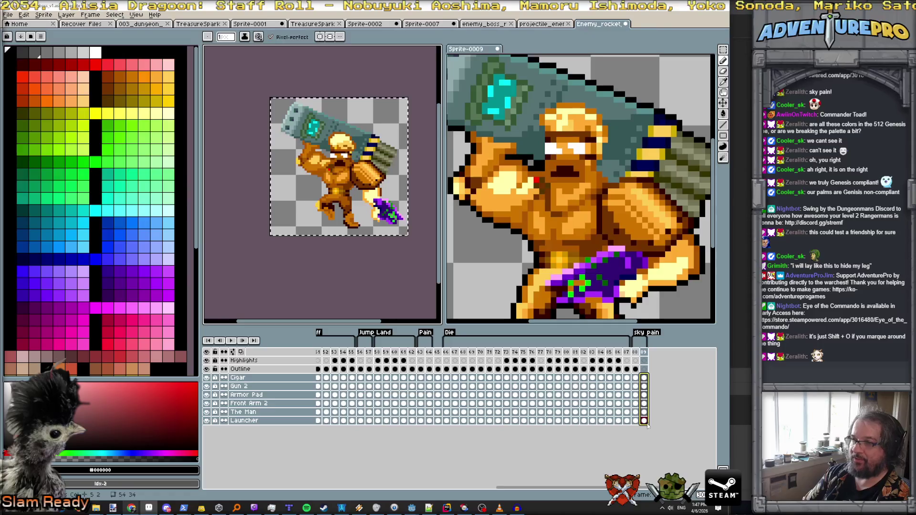
{"action": "key", "text": "shift+o"}
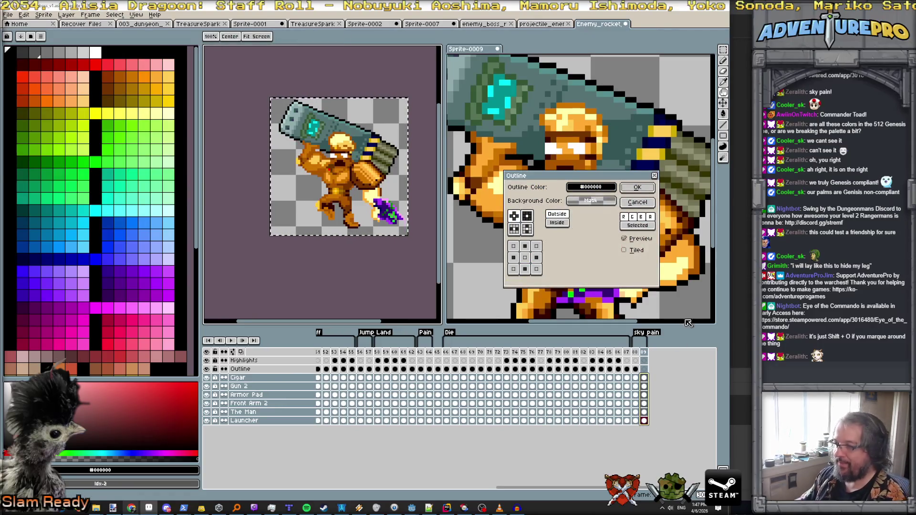
{"action": "left_click", "coordinate": [639, 189]}
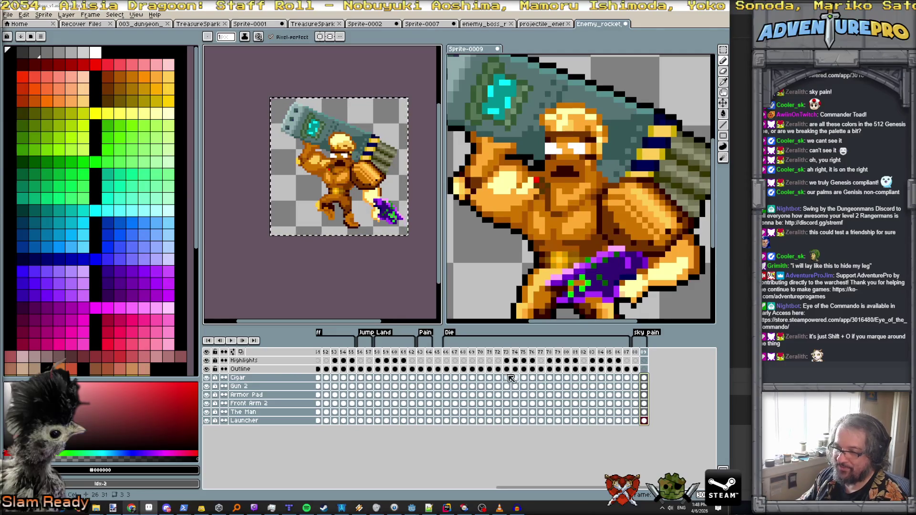
Select frame 89's Launcher cel with nothing selected and bring up its Outline settings.
{"action": "left_click", "coordinate": [644, 370]}
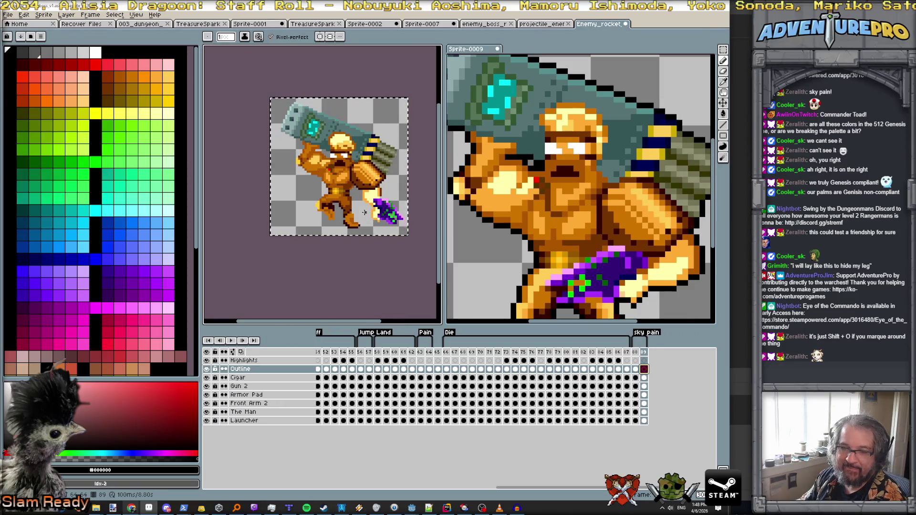
{"action": "key", "text": "ctrl+d"}
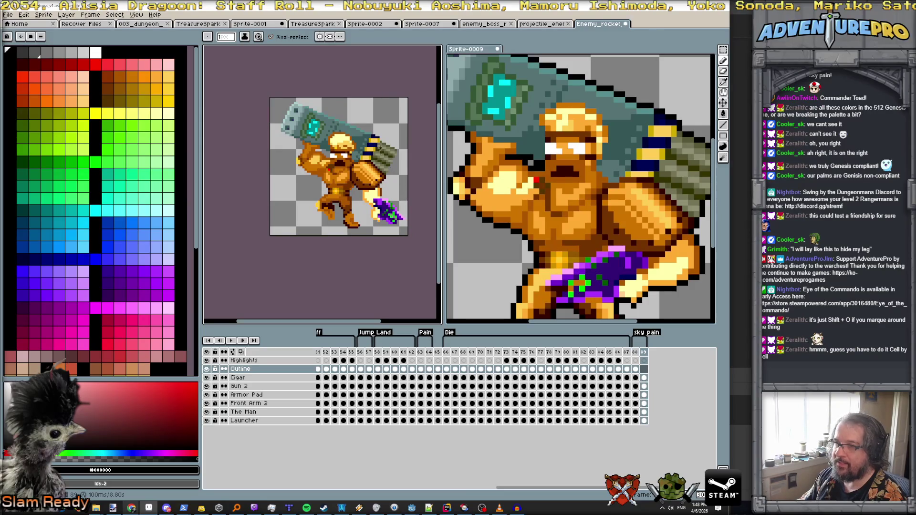
{"action": "left_click_drag", "start_coordinate": [338, 137], "coordinate": [321, 171]}
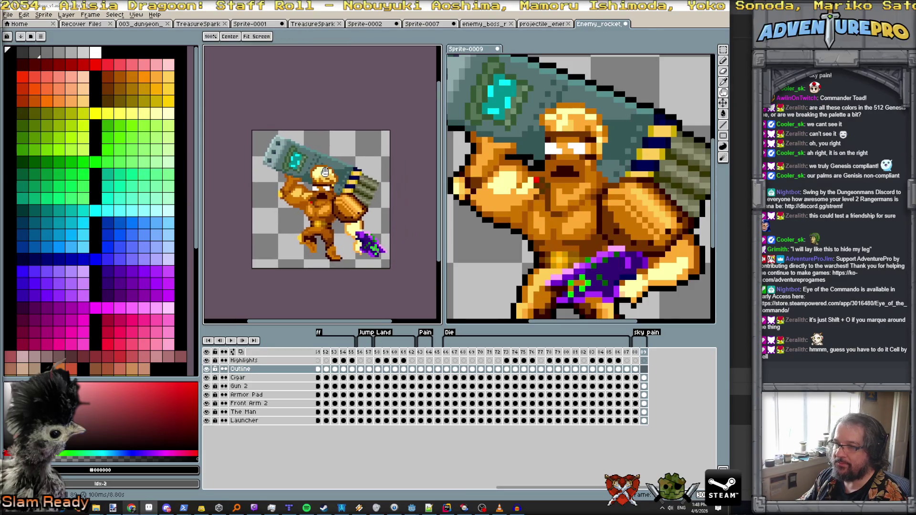
{"action": "left_click", "coordinate": [723, 49]}
{"action": "left_click", "coordinate": [714, 56]}
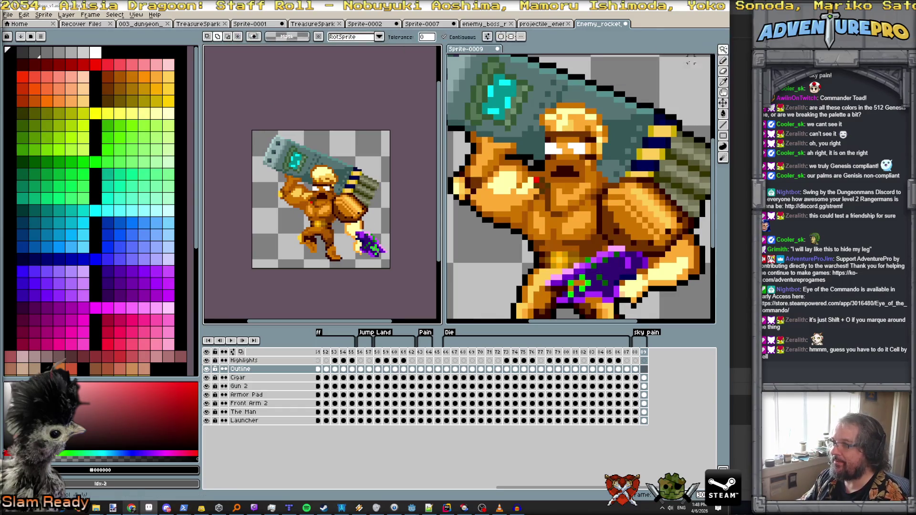
{"action": "left_click", "coordinate": [375, 162]}
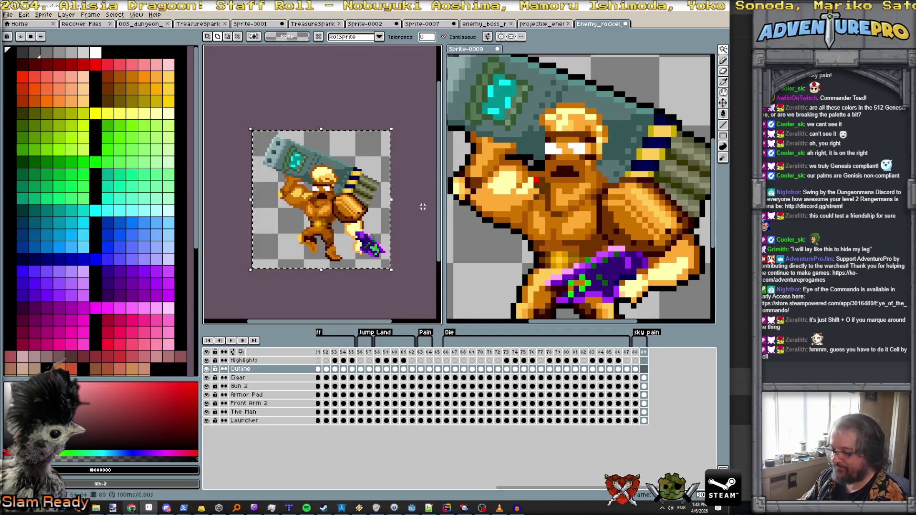
{"action": "key", "text": "shift+o"}
{"action": "key", "text": "Escape"}
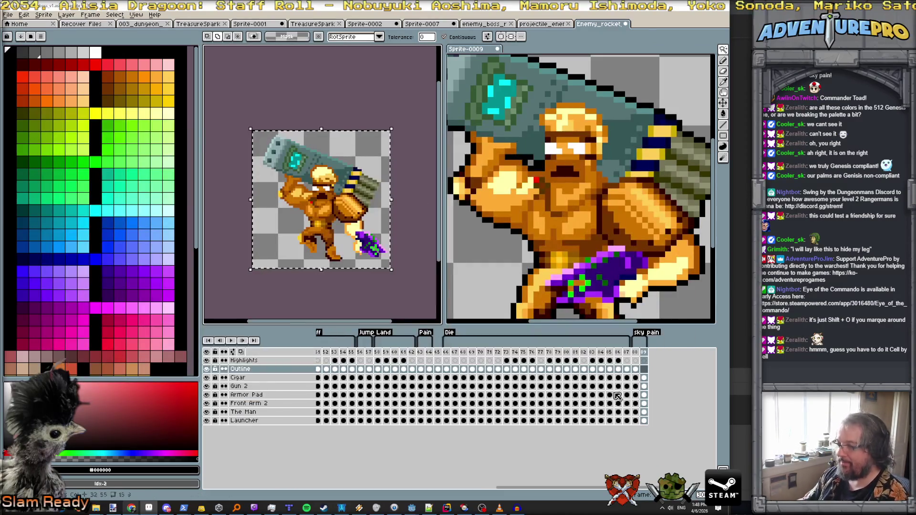
{"action": "left_click", "coordinate": [645, 421]}
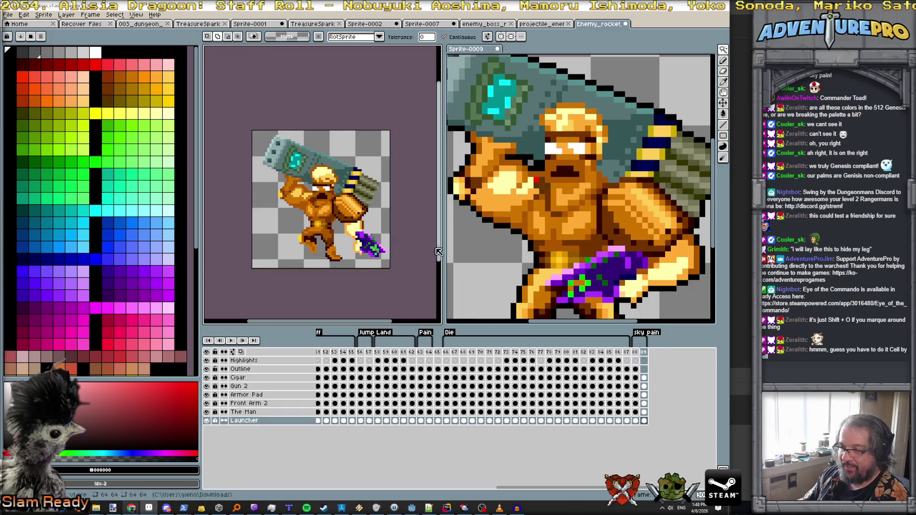
{"action": "left_click", "coordinate": [364, 146]}
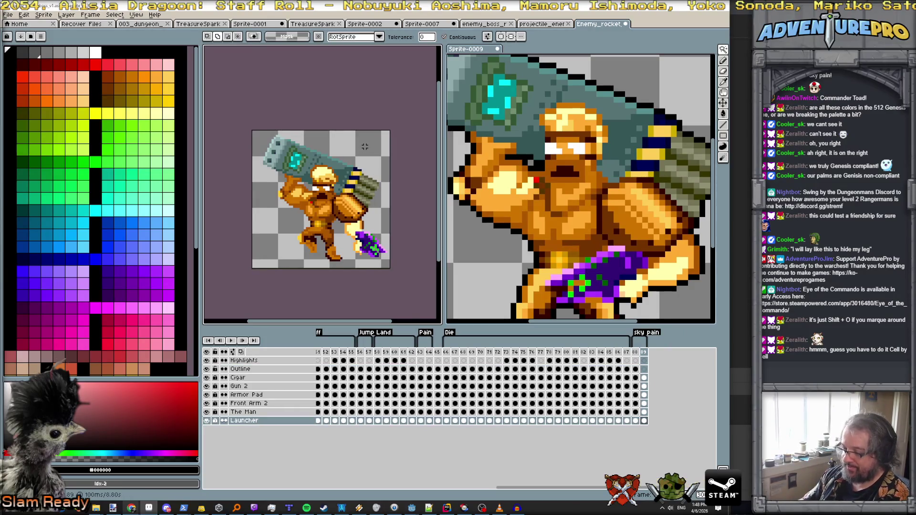
{"action": "key", "text": "shift+o"}
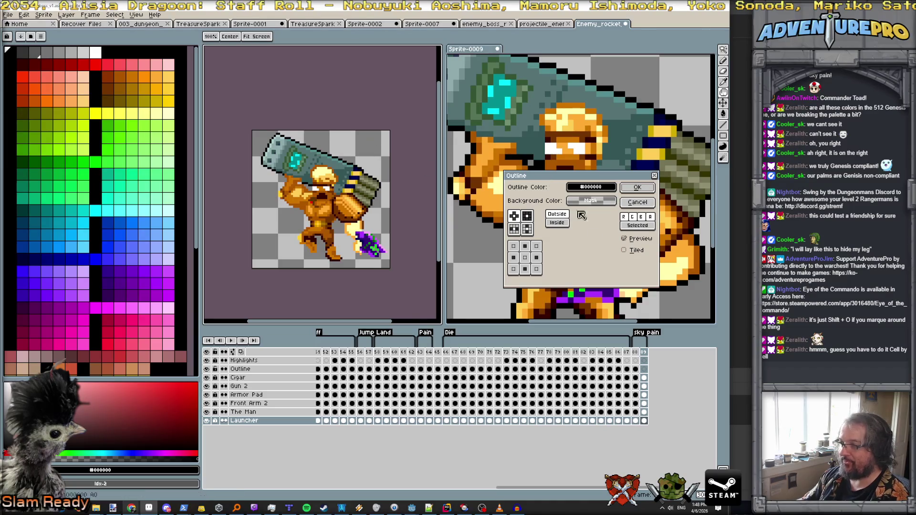
Apply the black outline to the Launcher cel, with Tiled off and Preview on.
{"action": "left_click", "coordinate": [624, 251]}
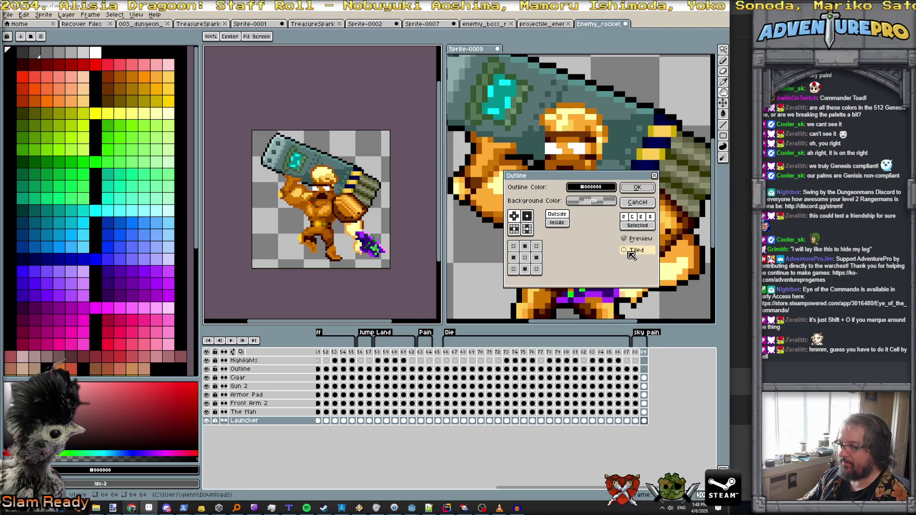
{"action": "left_click", "coordinate": [625, 251]}
{"action": "left_click", "coordinate": [625, 239]}
{"action": "left_click", "coordinate": [625, 240]}
{"action": "left_click", "coordinate": [624, 240]}
{"action": "left_click", "coordinate": [625, 239]}
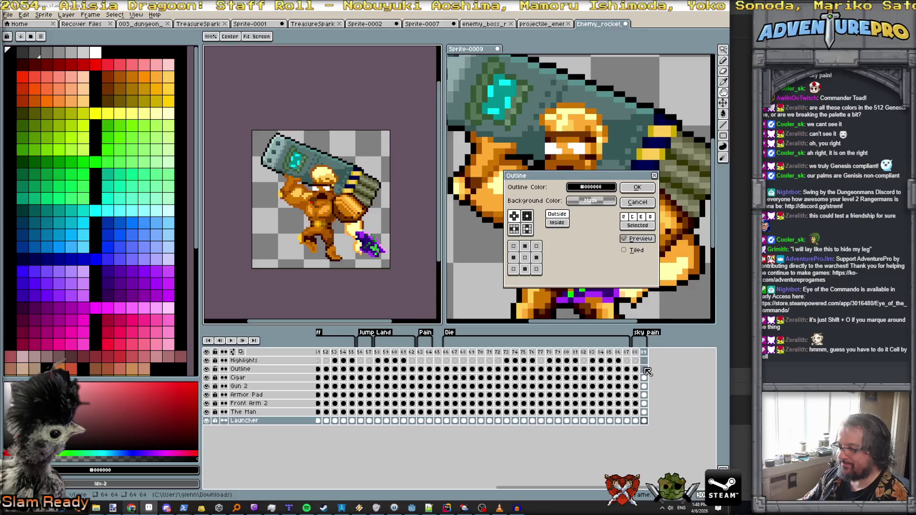
{"action": "left_click", "coordinate": [637, 187]}
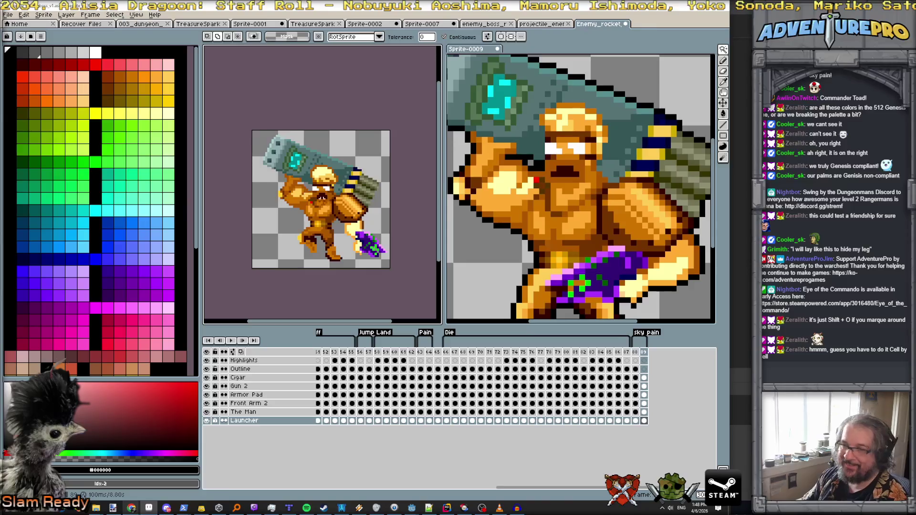
Compare frame 89's outline against frame 88.
{"action": "left_click", "coordinate": [635, 369]}
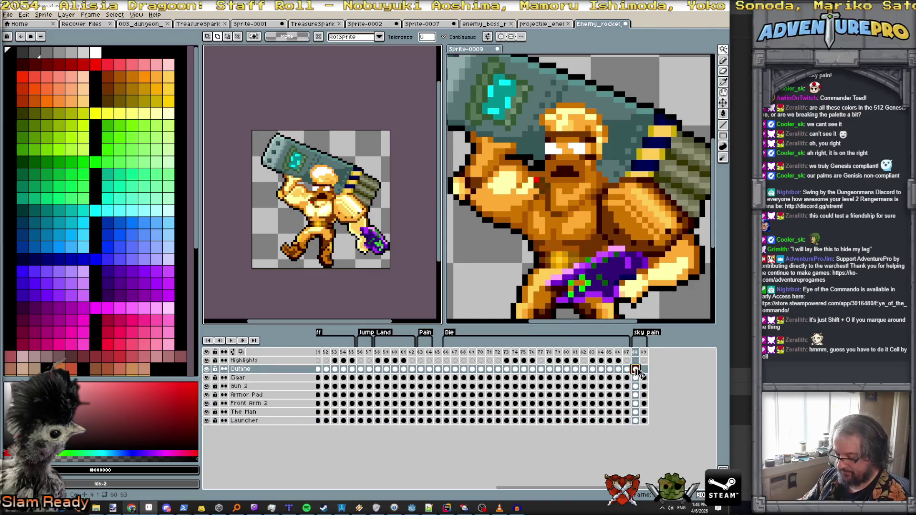
{"action": "left_click", "coordinate": [644, 369]}
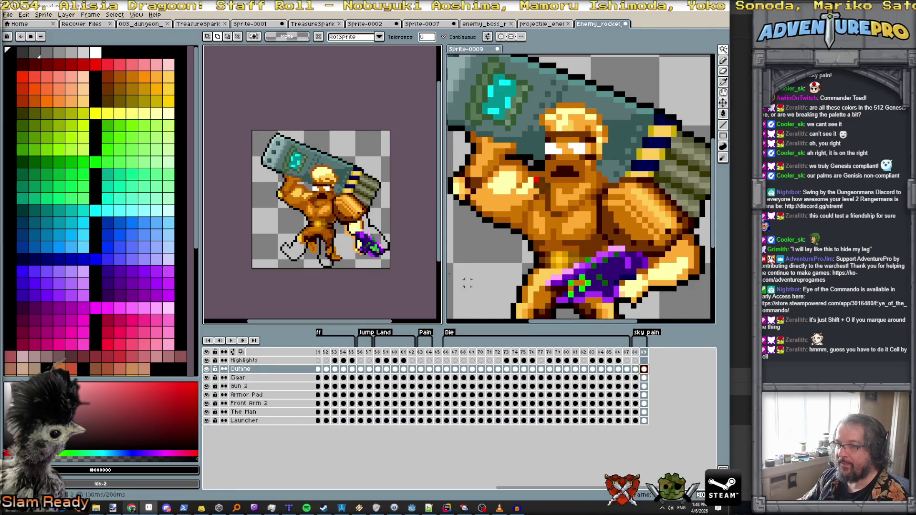
{"action": "scroll", "coordinate": [340, 221], "scroll_direction": "up", "scroll_amount": 2}
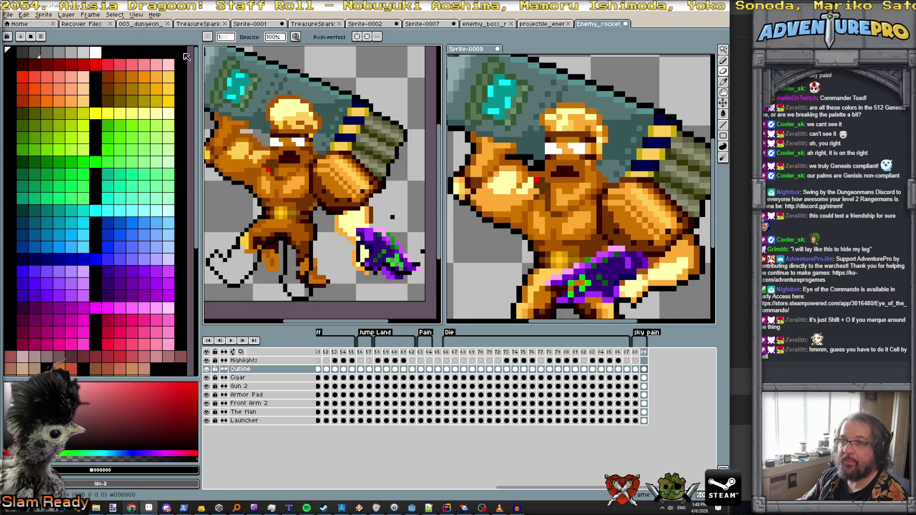
With the 1px pencil, draw black outlines down the arm's and gun's right edges.
{"action": "left_click_drag", "start_coordinate": [227, 39], "coordinate": [241, 48]}
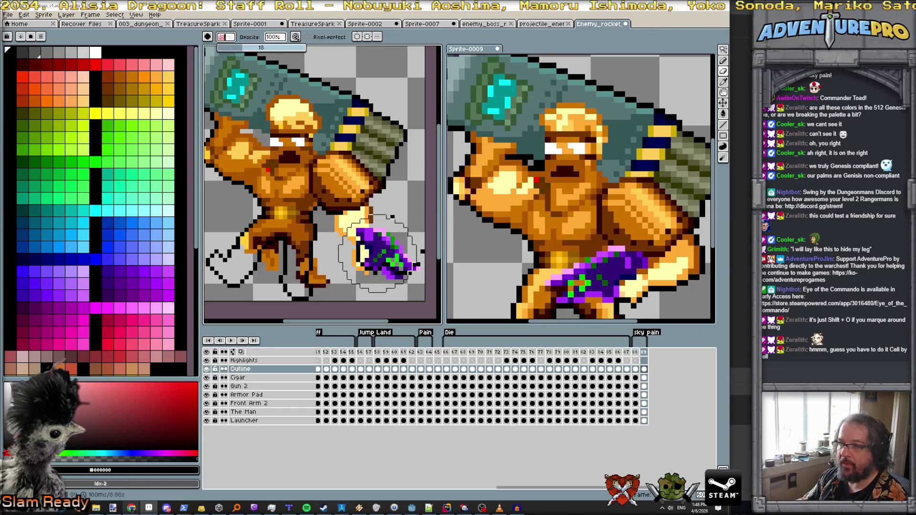
{"action": "key", "text": "b"}
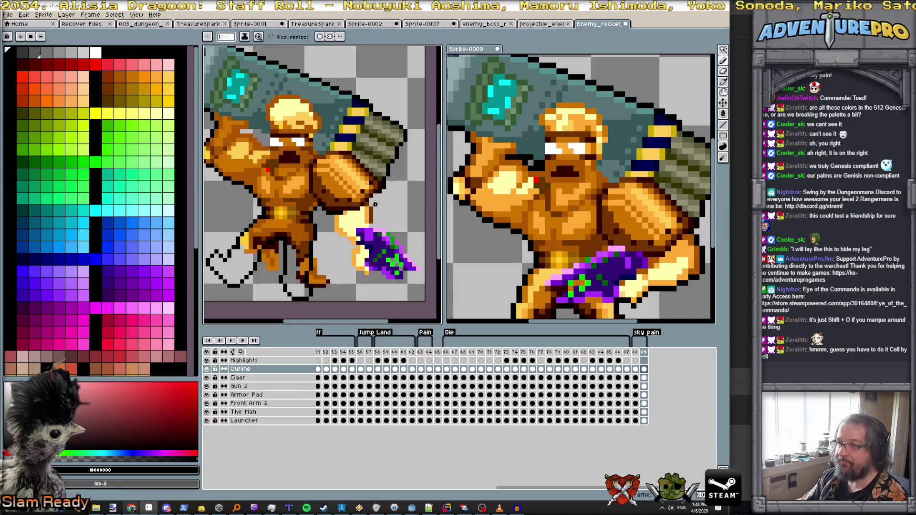
{"action": "scroll", "coordinate": [384, 181], "scroll_direction": "up", "scroll_amount": 3}
{"action": "mouse_move", "coordinate": [375, 186]}
{"action": "left_mouse_down"}
{"action": "mouse_move", "coordinate": [366, 200]}
{"action": "mouse_move", "coordinate": [370, 246]}
{"action": "mouse_move", "coordinate": [323, 142]}
{"action": "left_mouse_up"}
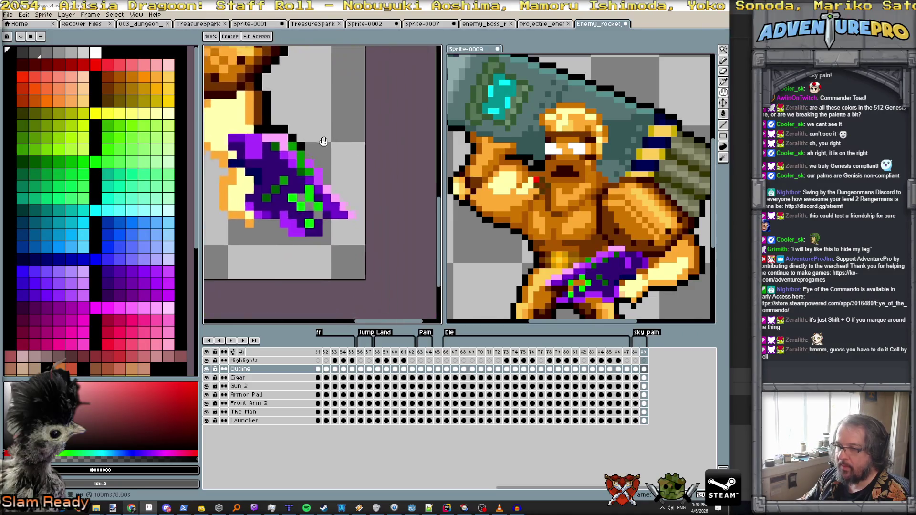
{"action": "left_click", "coordinate": [316, 162]}
{"action": "left_click", "coordinate": [324, 171]}
{"action": "mouse_move", "coordinate": [323, 172]}
{"action": "left_mouse_down"}
{"action": "mouse_move", "coordinate": [347, 220]}
{"action": "mouse_move", "coordinate": [322, 228]}
{"action": "left_mouse_up"}
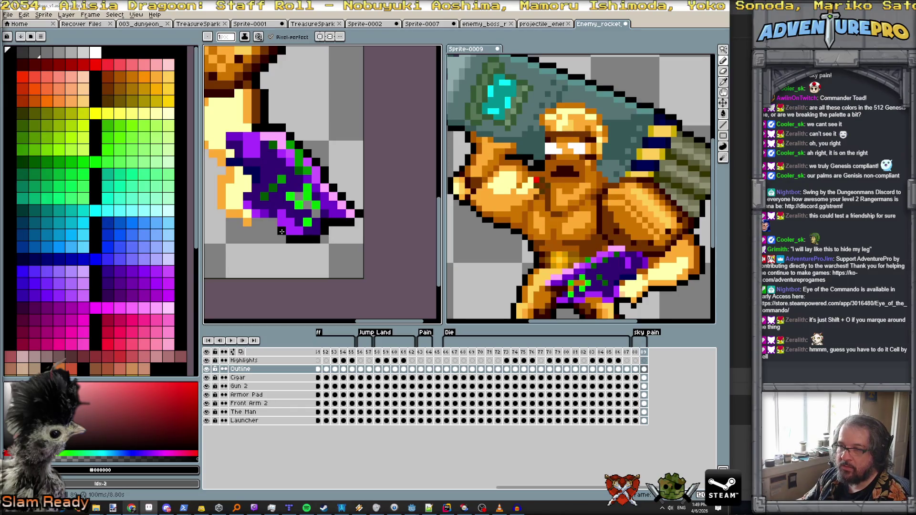
Outline the hand's left edge, erase a wrong lower-edge stroke and redraw it cleanly.
{"action": "left_click_drag", "start_coordinate": [258, 221], "coordinate": [341, 267]}
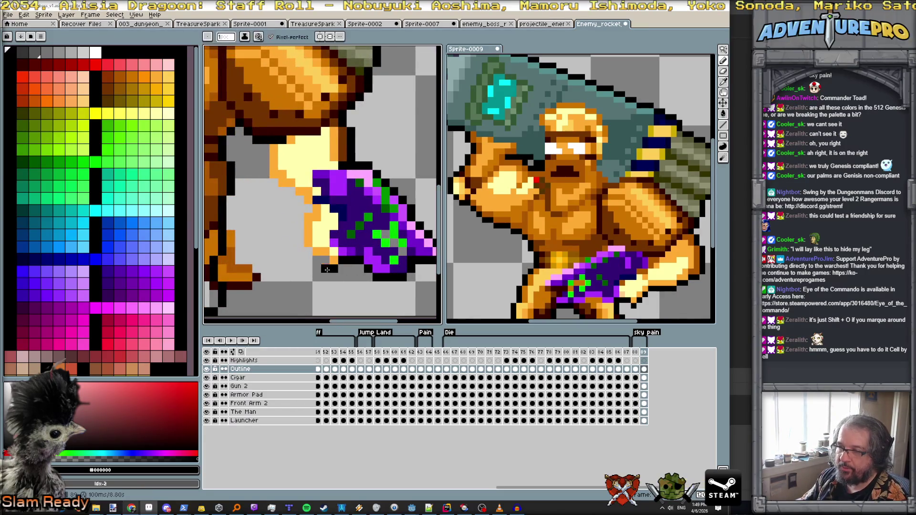
{"action": "key", "text": "ctrl"}
{"action": "mouse_move", "coordinate": [317, 260]}
{"action": "left_mouse_down"}
{"action": "mouse_move", "coordinate": [304, 241]}
{"action": "mouse_move", "coordinate": [308, 206]}
{"action": "mouse_move", "coordinate": [265, 172]}
{"action": "left_mouse_up"}
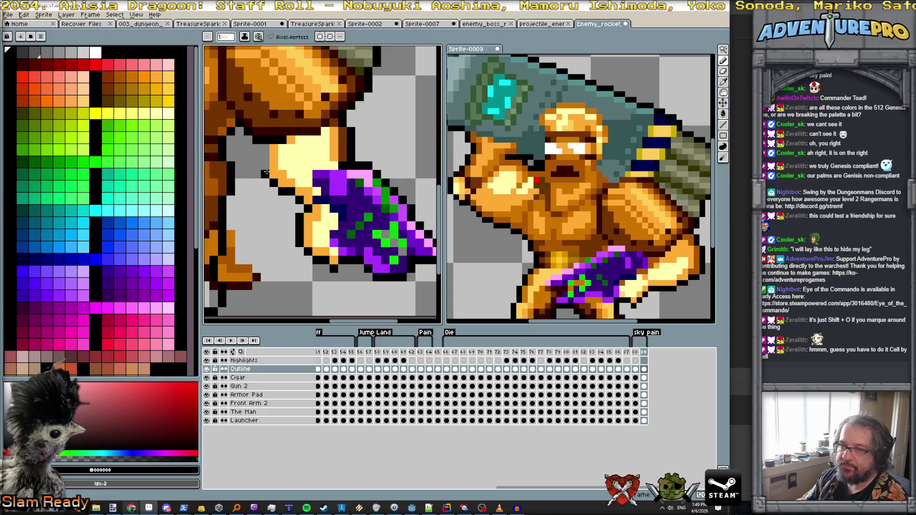
{"action": "scroll", "coordinate": [348, 241], "scroll_direction": "down", "scroll_amount": 2}
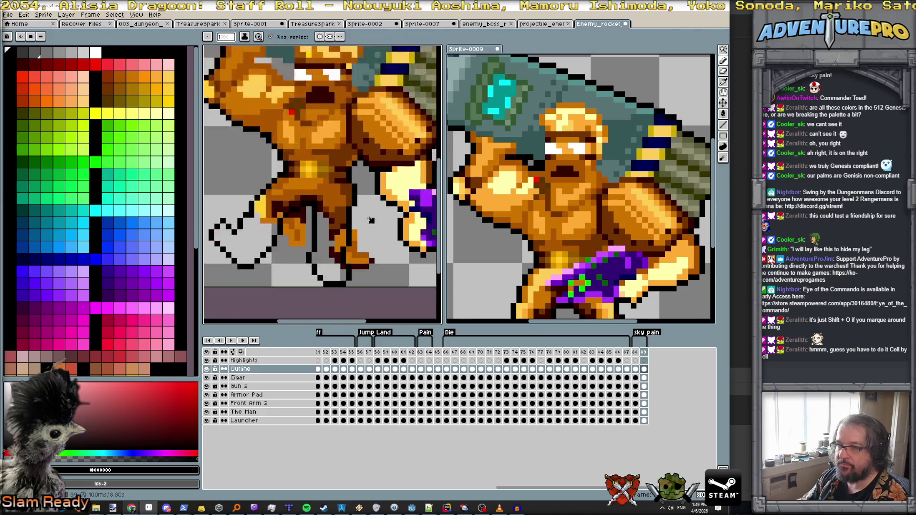
{"action": "key", "text": "e"}
{"action": "mouse_move", "coordinate": [337, 285]}
{"action": "left_mouse_down"}
{"action": "mouse_move", "coordinate": [322, 266]}
{"action": "mouse_move", "coordinate": [243, 260]}
{"action": "mouse_move", "coordinate": [290, 270]}
{"action": "left_mouse_up"}
{"action": "key", "text": "b"}
{"action": "mouse_move", "coordinate": [250, 207]}
{"action": "left_mouse_down"}
{"action": "mouse_move", "coordinate": [287, 245]}
{"action": "mouse_move", "coordinate": [306, 249]}
{"action": "mouse_move", "coordinate": [306, 208]}
{"action": "mouse_move", "coordinate": [326, 224]}
{"action": "mouse_move", "coordinate": [332, 262]}
{"action": "left_mouse_up"}
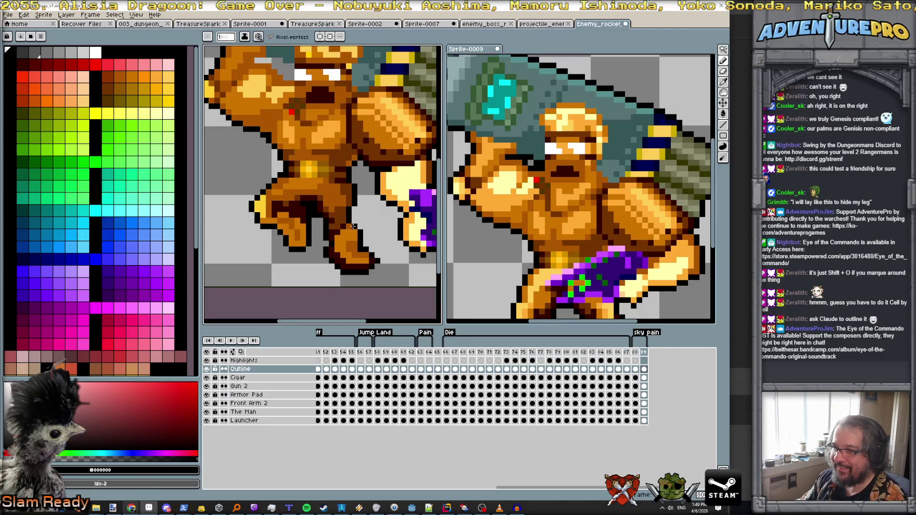
Add a final short black outline stroke on the body.
{"action": "scroll", "coordinate": [352, 224], "scroll_direction": "down", "scroll_amount": 2}
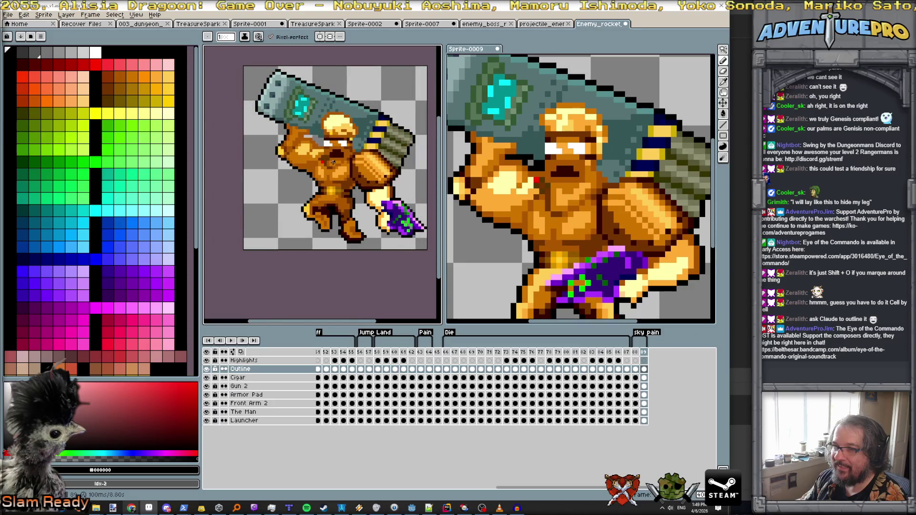
{"action": "scroll", "coordinate": [333, 162], "scroll_direction": "up", "scroll_amount": 1}
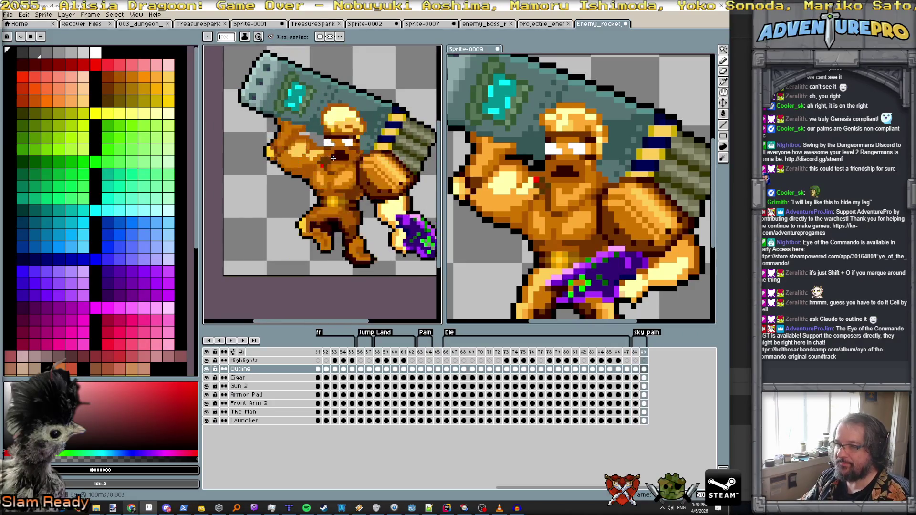
{"action": "scroll", "coordinate": [333, 152], "scroll_direction": "up", "scroll_amount": 1}
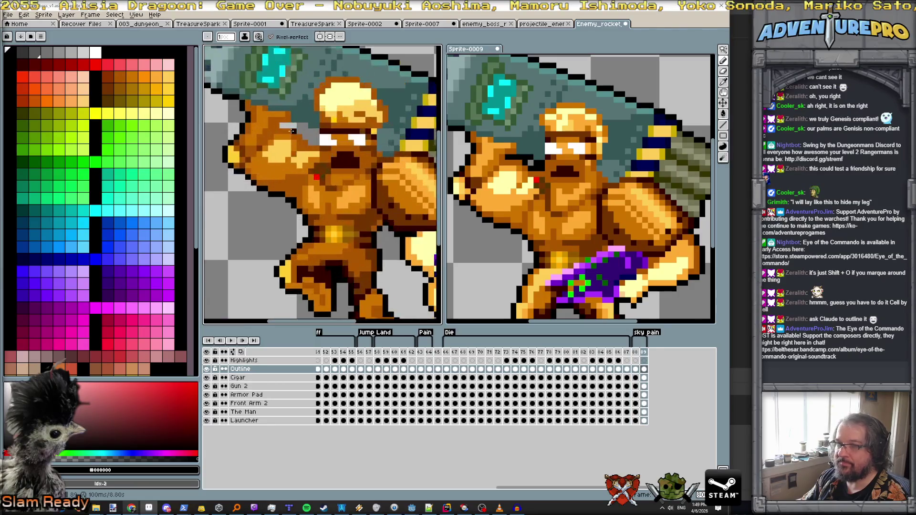
{"action": "left_click_drag", "start_coordinate": [283, 126], "coordinate": [315, 135]}
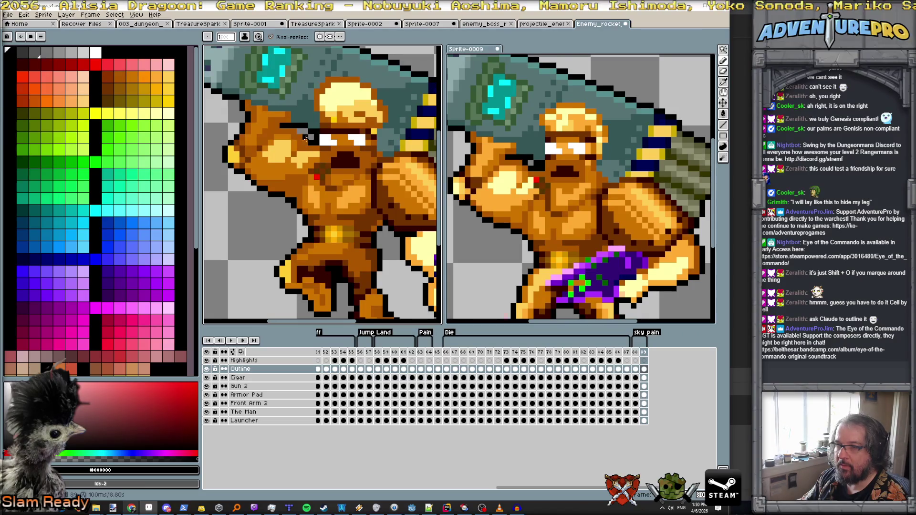
Step back to frame 88 and play the sky pain animation as a preview.
{"action": "key", "text": "Left"}
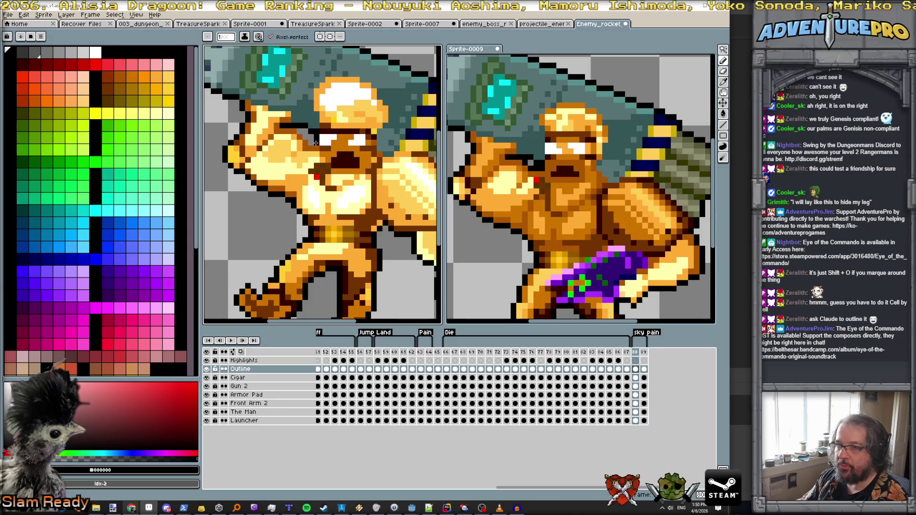
{"action": "scroll", "coordinate": [298, 133], "scroll_direction": "down", "scroll_amount": 3}
{"action": "key", "text": "Return"}
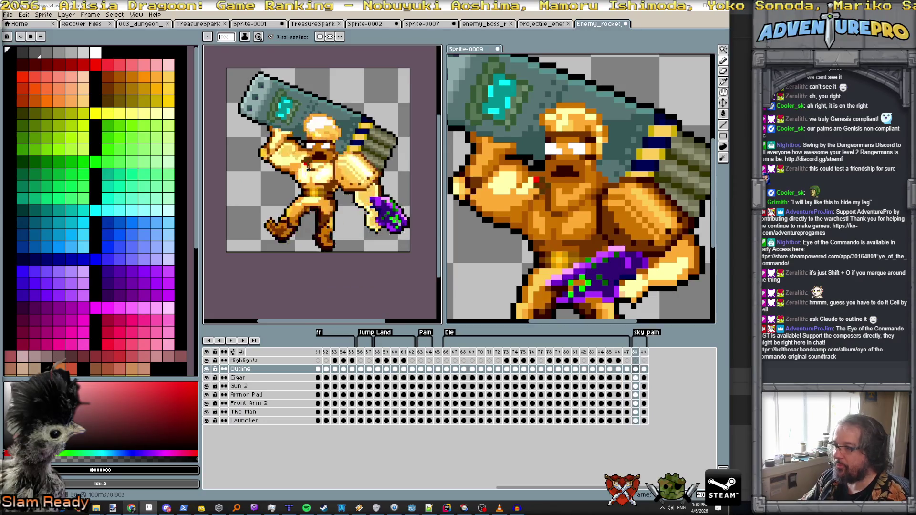
{"action": "scroll", "coordinate": [309, 168], "scroll_direction": "down", "scroll_amount": 1}
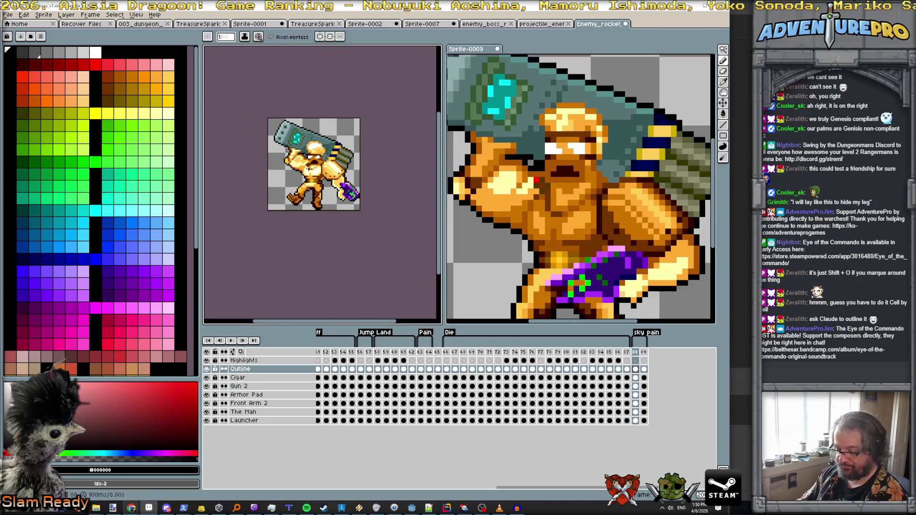
Save the sprite with Ctrl+S and select the whole frame for copying.
{"action": "key", "text": "v"}
{"action": "key", "text": "ctrl+s"}
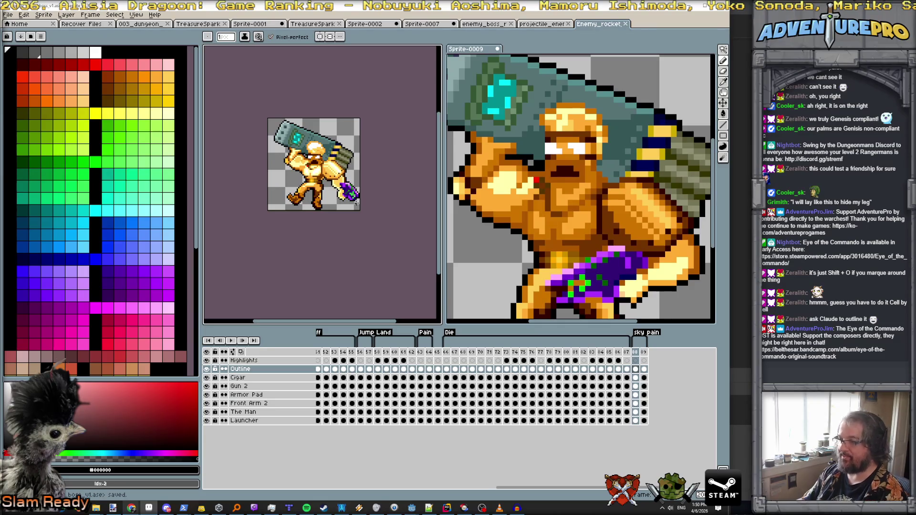
{"action": "key", "text": "ctrl+a"}
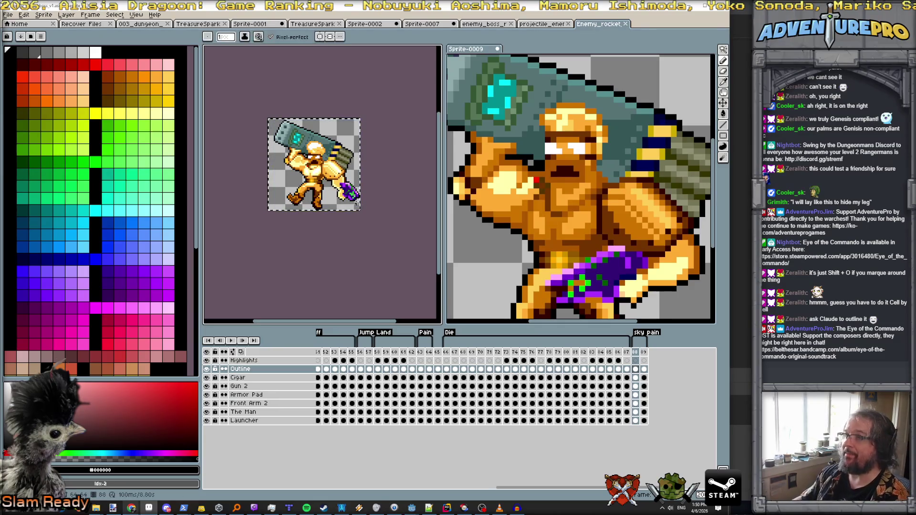
Paste the first airborne pain pose into an empty cell of the boss sprite sheet and align it.
{"action": "key", "text": "ctrl+shift+Tab"}
{"action": "key", "text": "ctrl+shift+Tab"}
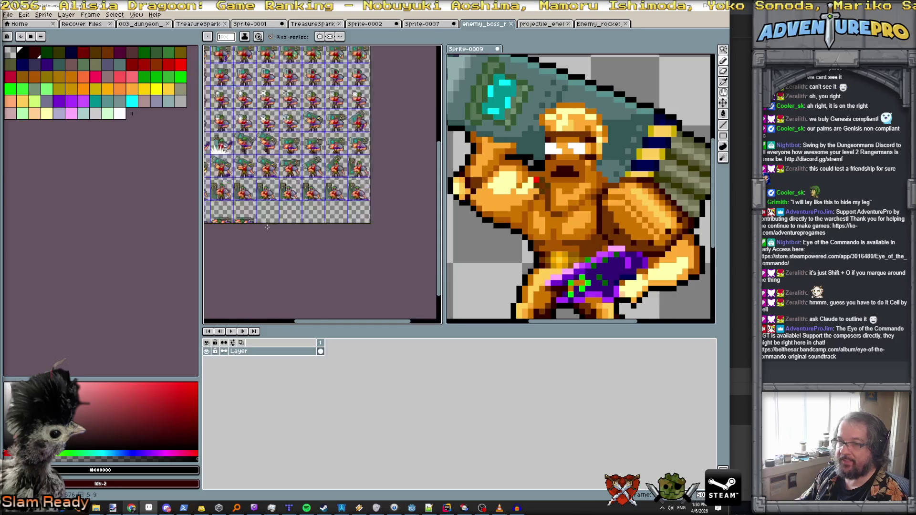
{"action": "scroll", "coordinate": [267, 227], "scroll_direction": "up", "scroll_amount": 3}
{"action": "scroll", "coordinate": [285, 216], "scroll_direction": "down", "scroll_amount": 1}
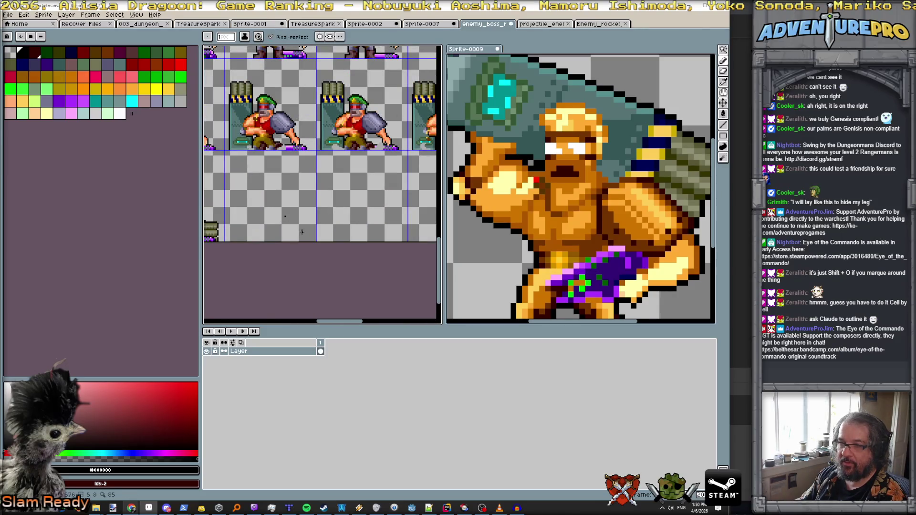
{"action": "key", "text": "v"}
{"action": "key", "text": "b"}
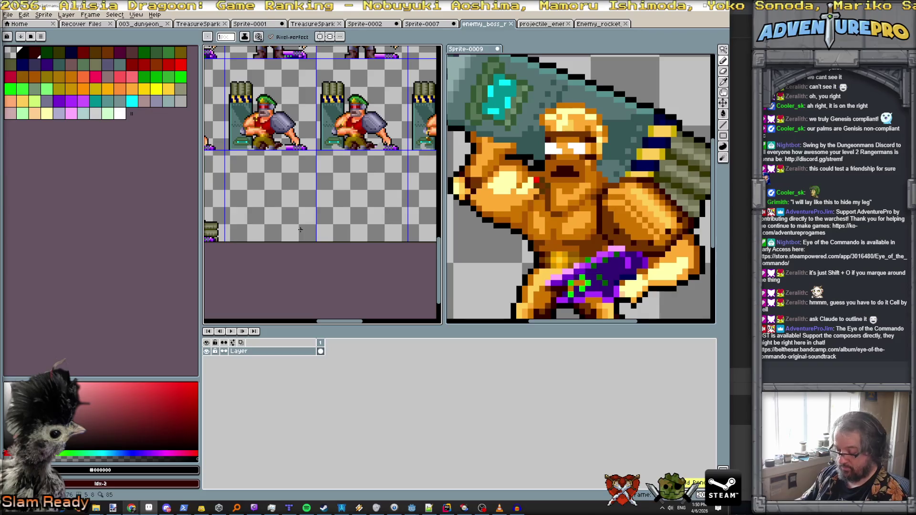
{"action": "key", "text": "ctrl+v"}
{"action": "left_click_drag", "start_coordinate": [326, 197], "coordinate": [268, 210]}
{"action": "key", "text": "Right"}
{"action": "key", "text": "Right"}
{"action": "key", "text": "Right"}
{"action": "key", "text": "Up"}
{"action": "key", "text": "Up"}
{"action": "key", "text": "Up"}
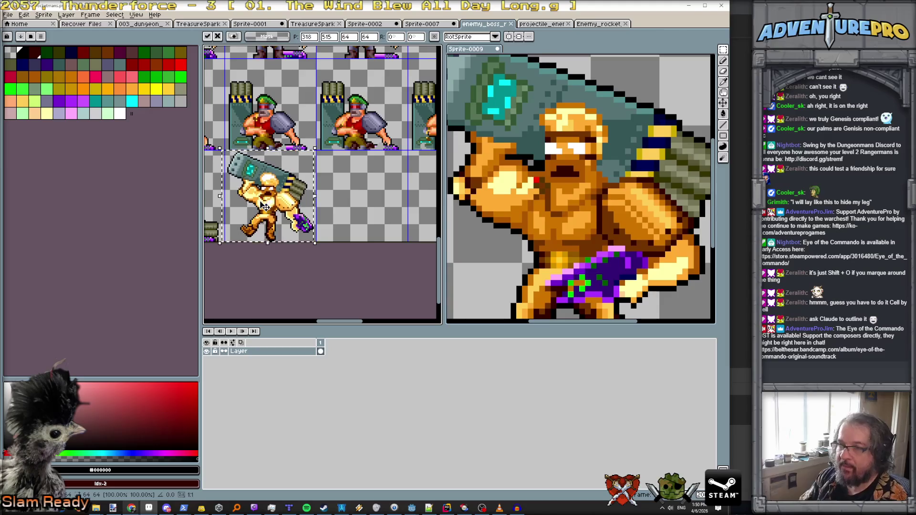
{"action": "key", "text": "Left"}
{"action": "key", "text": "Return"}
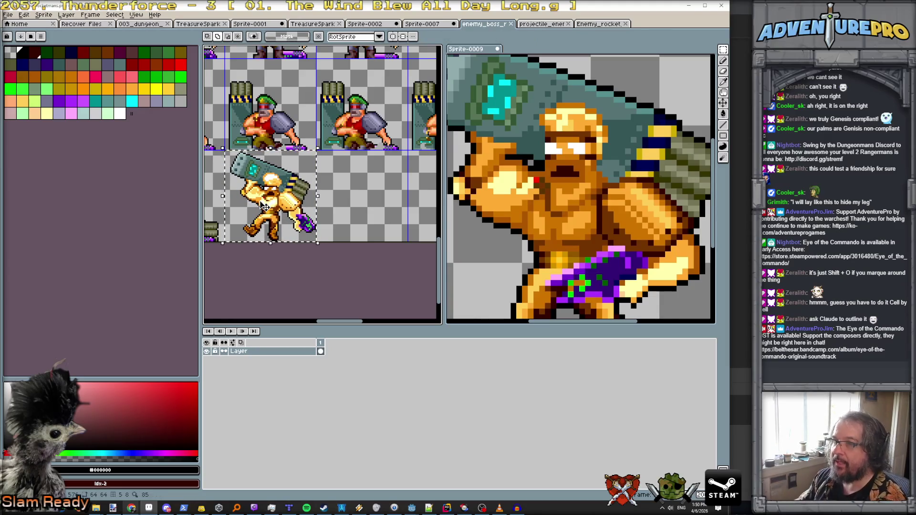
Copy the other sky pain frame from the rocket enemy sprite and place it in the next cell right.
{"action": "left_click", "coordinate": [538, 26]}
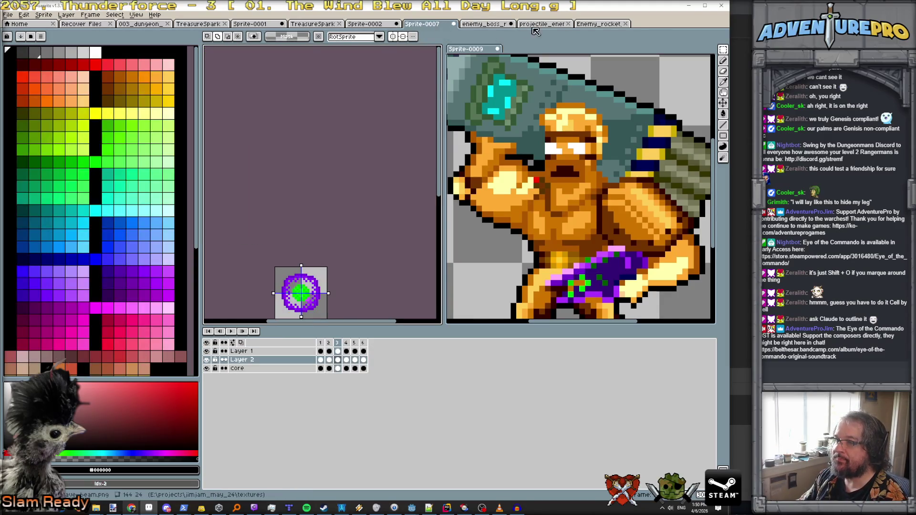
{"action": "left_click", "coordinate": [597, 26]}
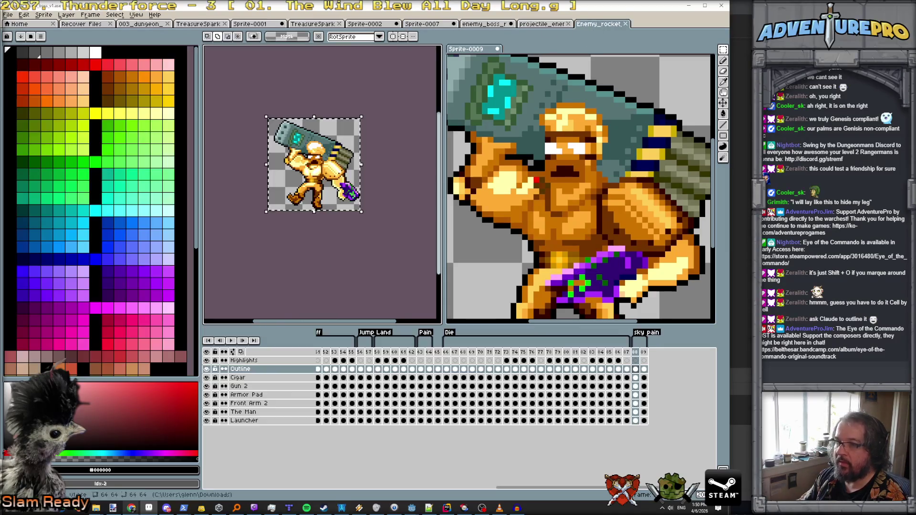
{"action": "left_click", "coordinate": [643, 353]}
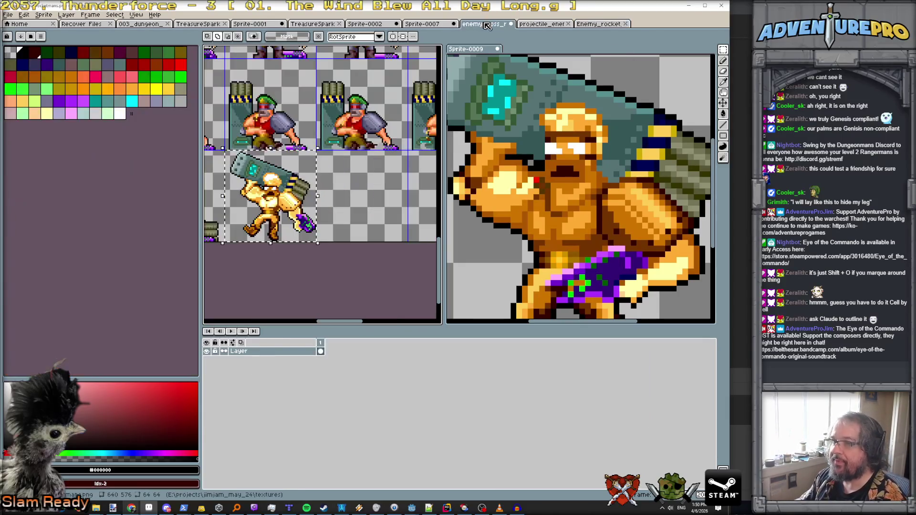
{"action": "left_click", "coordinate": [485, 24]}
{"action": "left_click_drag", "start_coordinate": [318, 184], "coordinate": [370, 206]}
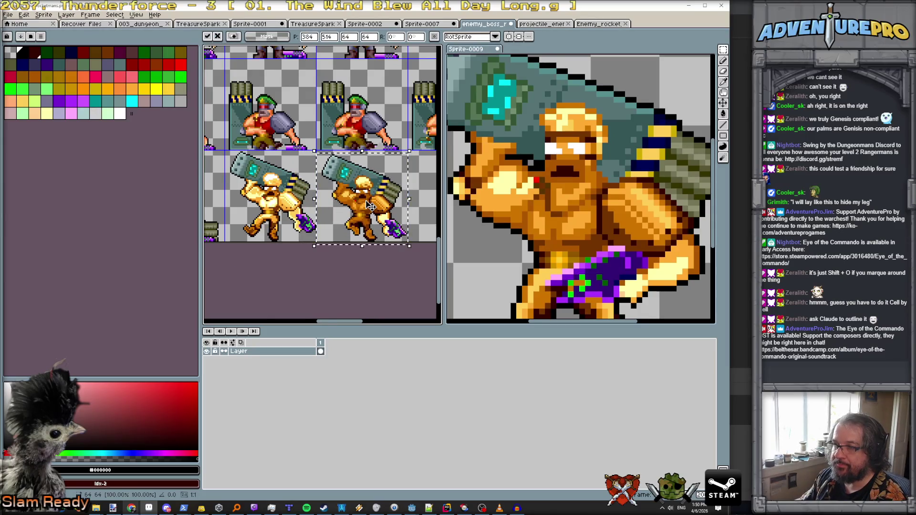
{"action": "scroll", "coordinate": [371, 206], "scroll_direction": "up", "scroll_amount": 1}
{"action": "key", "text": "Up"}
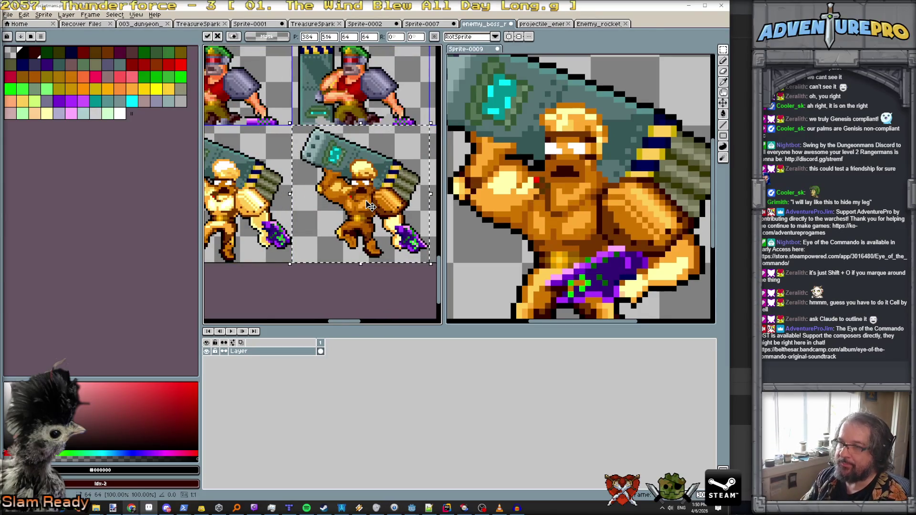
{"action": "key", "text": "Return"}
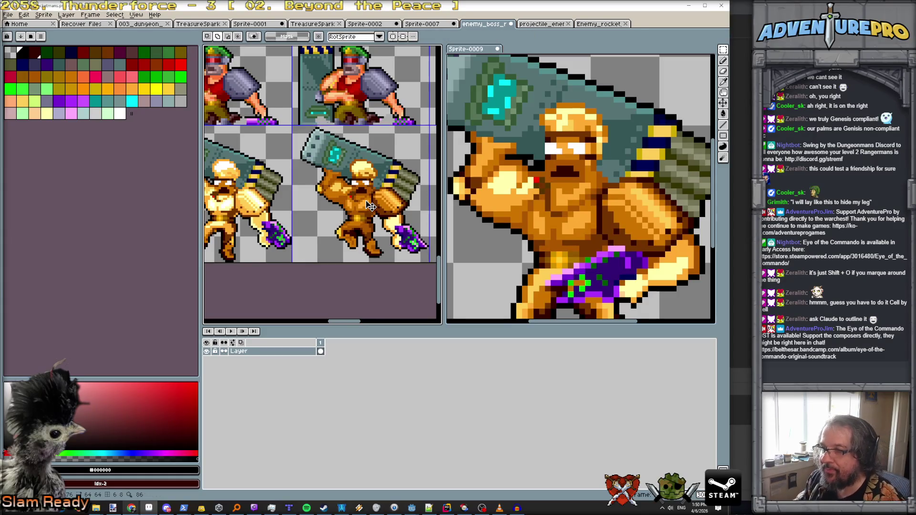
{"action": "scroll", "coordinate": [370, 206], "scroll_direction": "down", "scroll_amount": 4}
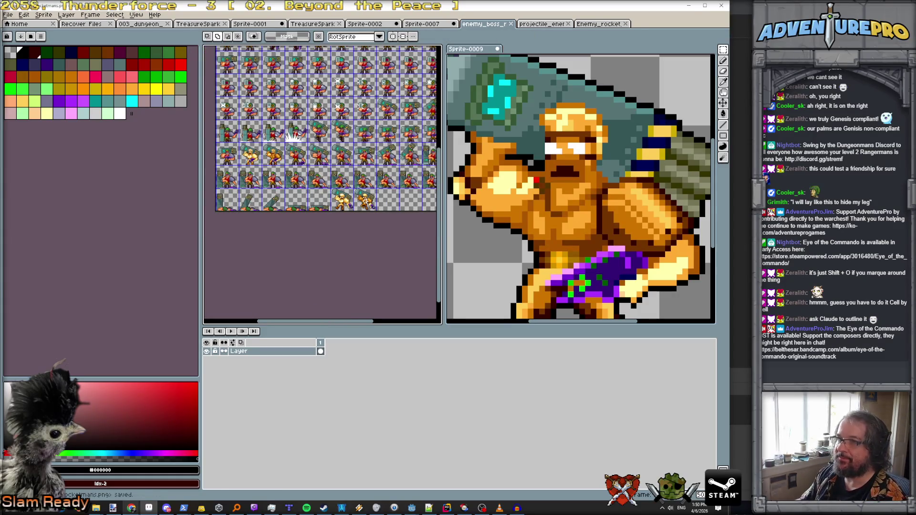
Minimize Aseprite, bring Godot forward and select the AnimatedSprite3D node.
{"action": "left_click", "coordinate": [689, 6]}
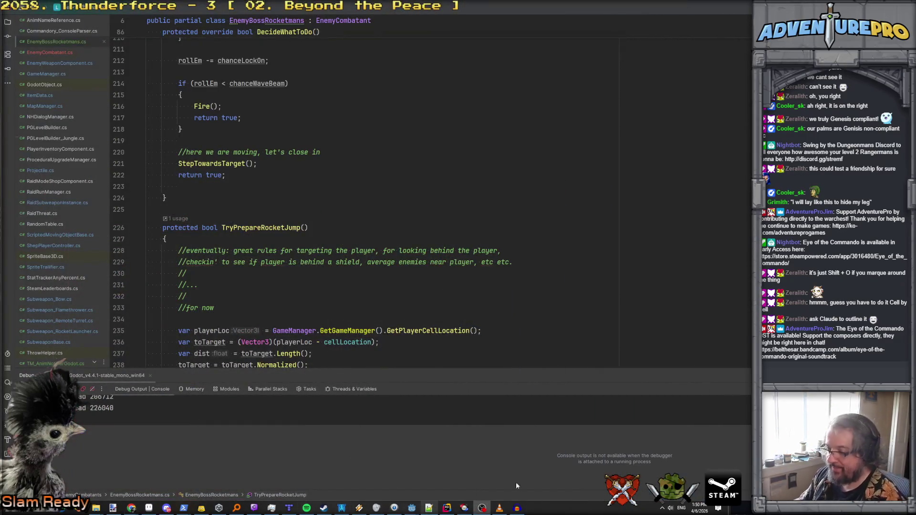
{"action": "mouse_move", "coordinate": [411, 508]}
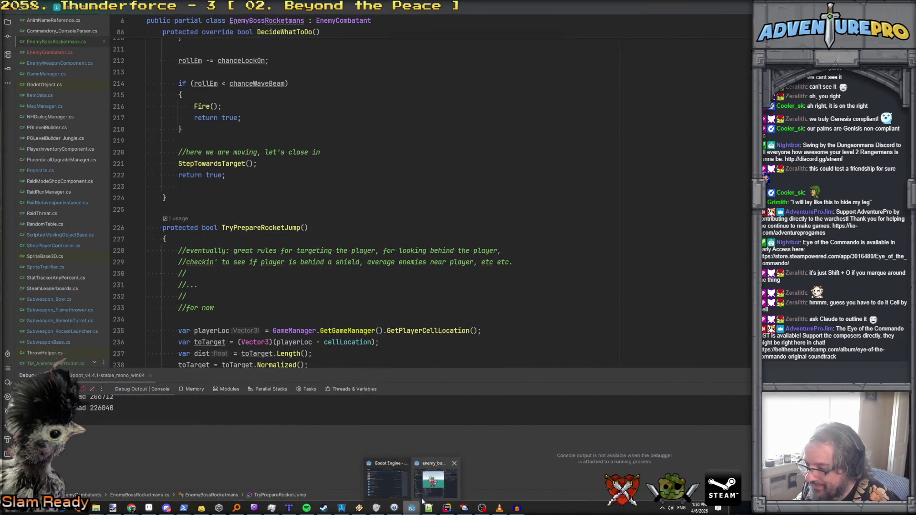
{"action": "left_click", "coordinate": [426, 488]}
{"action": "left_click", "coordinate": [48, 70]}
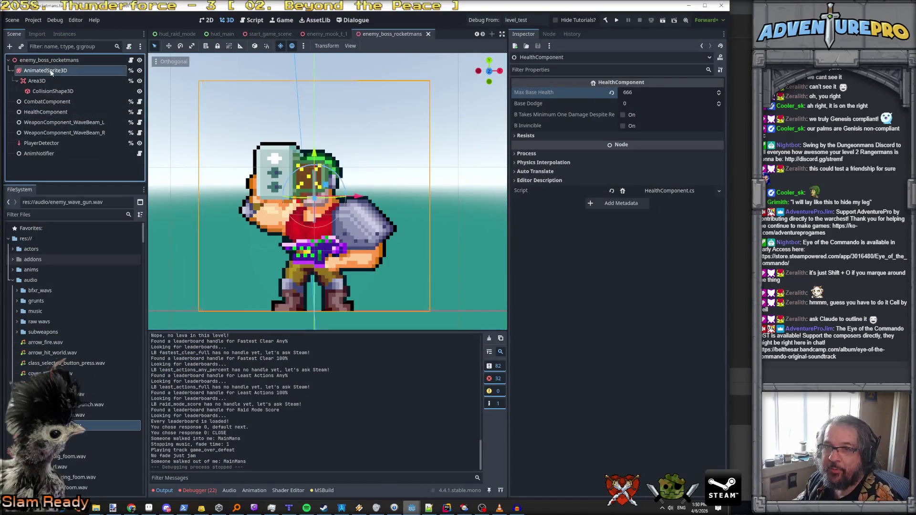
Duplicate the pain animation in SpriteFrames and name the copy pain_jump.
{"action": "mouse_move", "coordinate": [222, 329]}
{"action": "left_mouse_down"}
{"action": "mouse_move", "coordinate": [222, 181]}
{"action": "mouse_move", "coordinate": [222, 222]}
{"action": "left_mouse_up"}
{"action": "left_click", "coordinate": [165, 372]}
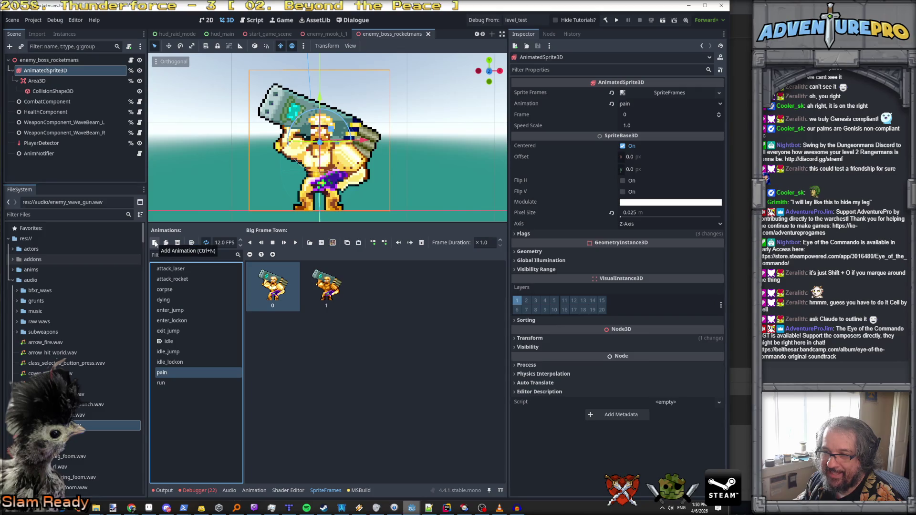
{"action": "left_click", "coordinate": [166, 244]}
{"action": "left_click", "coordinate": [174, 383]}
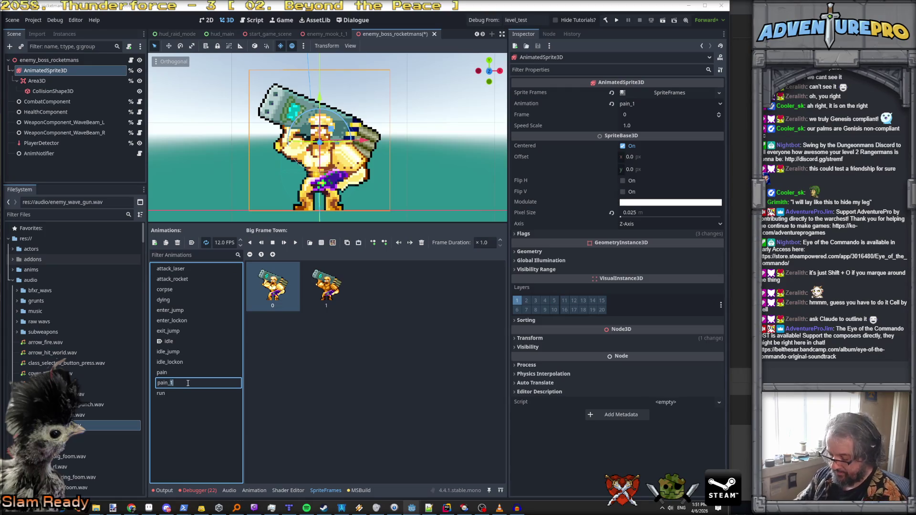
{"action": "key", "text": "BackSpace"}
{"action": "type", "text": "jump"}
{"action": "key", "text": "Return"}
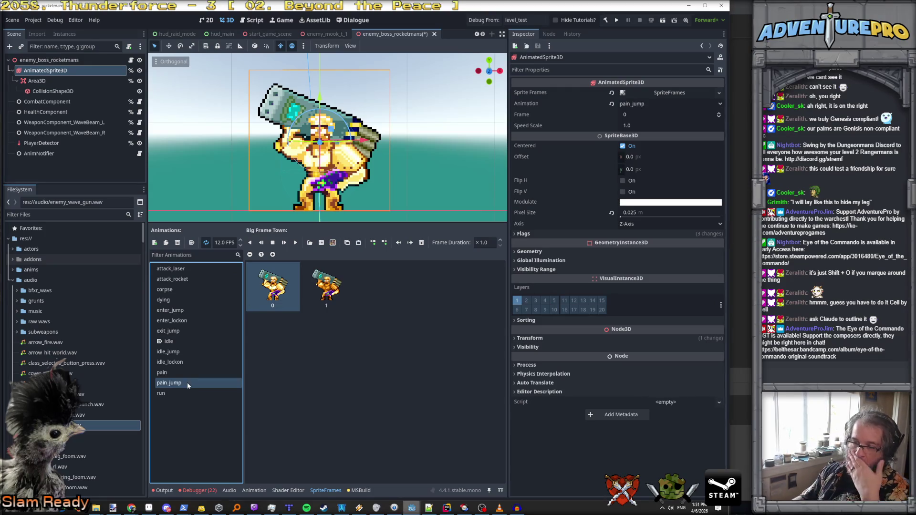
Open the texture file picker to add frames from a sprite sheet.
{"action": "left_click", "coordinate": [332, 242]}
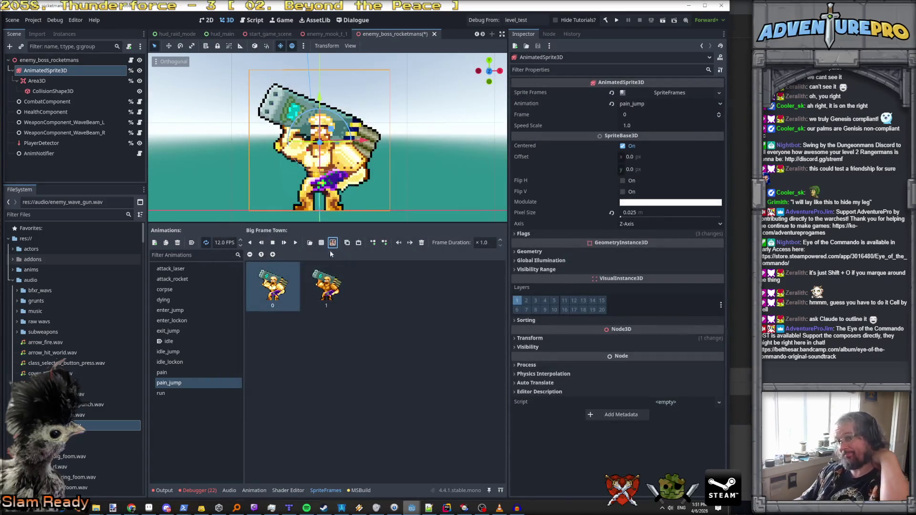
{"action": "left_click", "coordinate": [321, 243]}
{"action": "scroll", "coordinate": [574, 237], "scroll_direction": "down", "scroll_amount": 5}
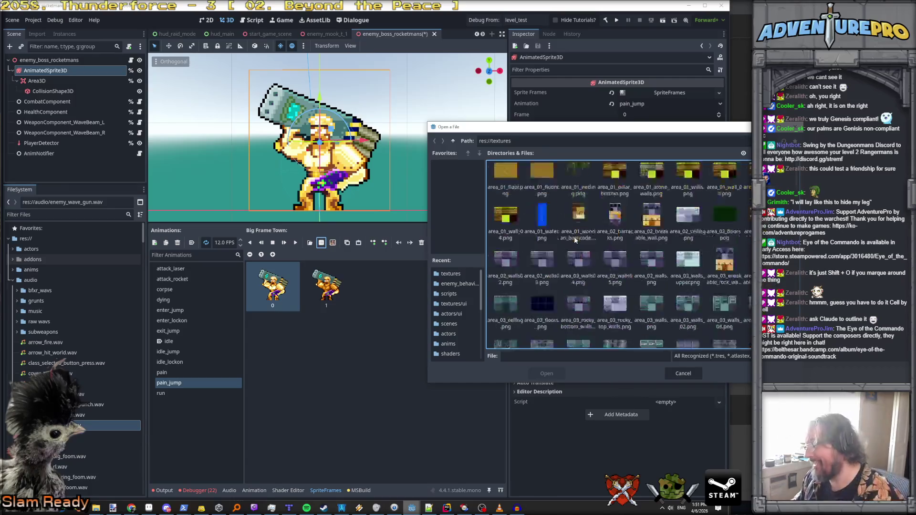
Load enemy_boss_rocketmans.png and add its two bottom-row airborne pain frames to pain_jump.
{"action": "scroll", "coordinate": [574, 240], "scroll_direction": "down", "scroll_amount": 10}
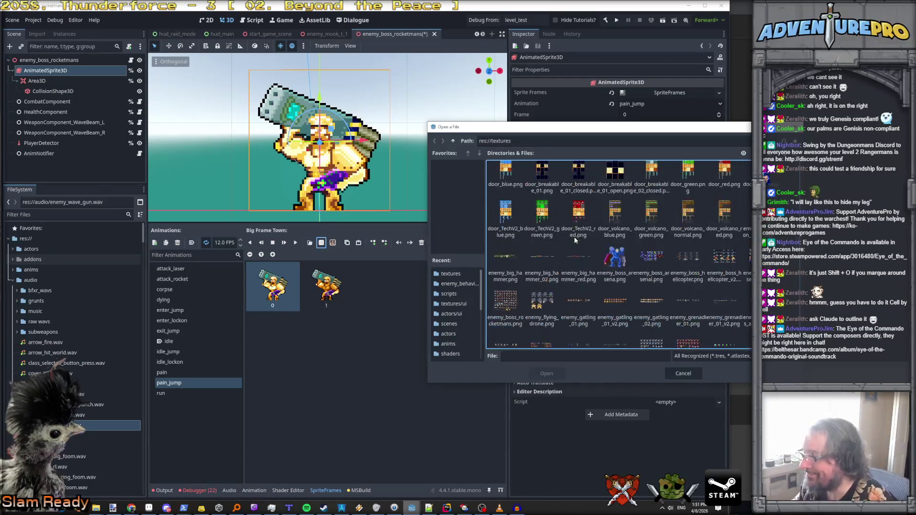
{"action": "scroll", "coordinate": [574, 237], "scroll_direction": "down", "scroll_amount": 2}
{"action": "left_click", "coordinate": [505, 260]}
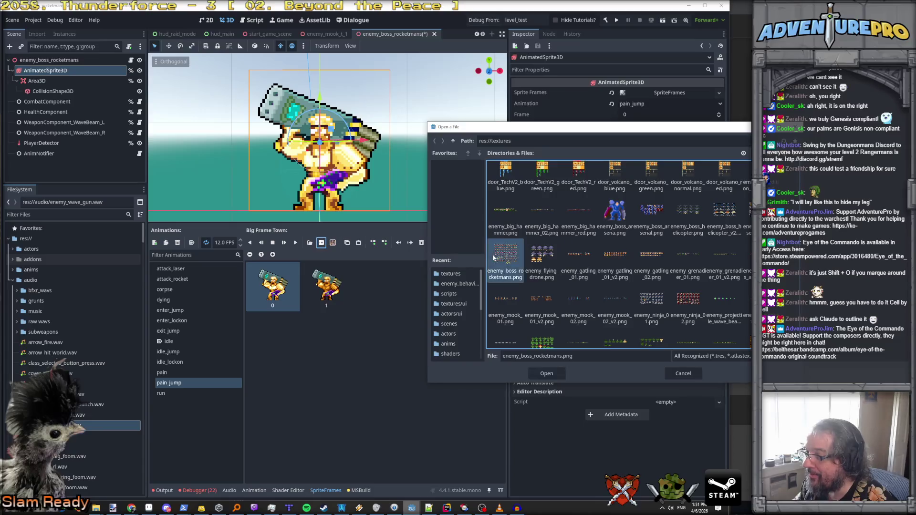
{"action": "left_click", "coordinate": [548, 373]}
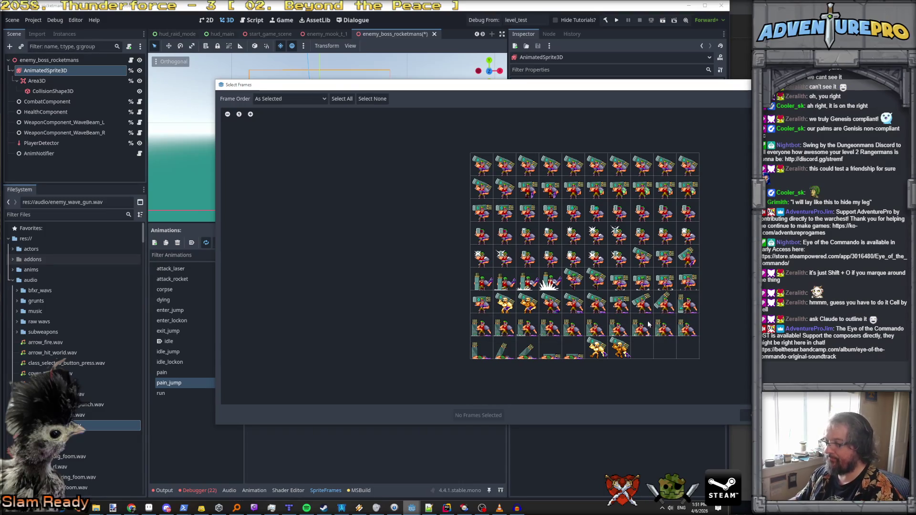
{"action": "left_click", "coordinate": [596, 349]}
{"action": "left_click", "coordinate": [615, 354]}
{"action": "left_click", "coordinate": [486, 415]}
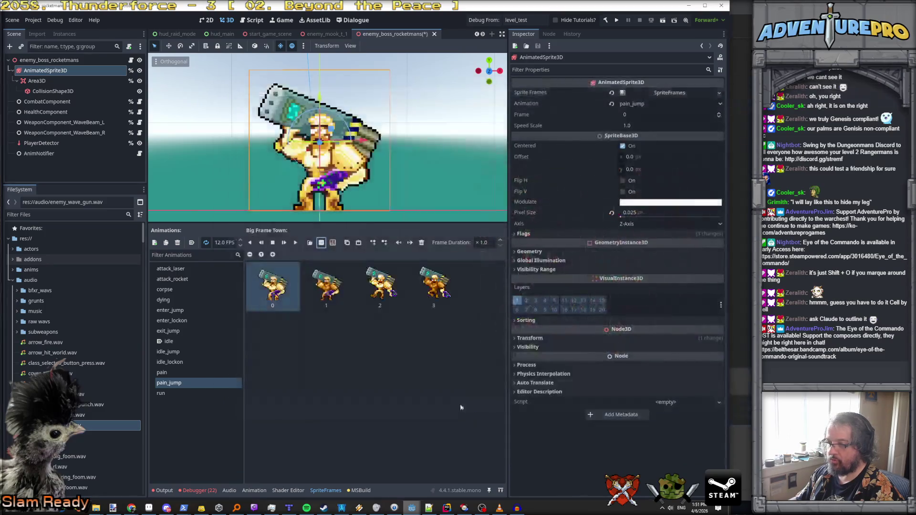
Delete the old pain frames from pain_jump and preview the animation.
{"action": "left_click", "coordinate": [281, 294]}
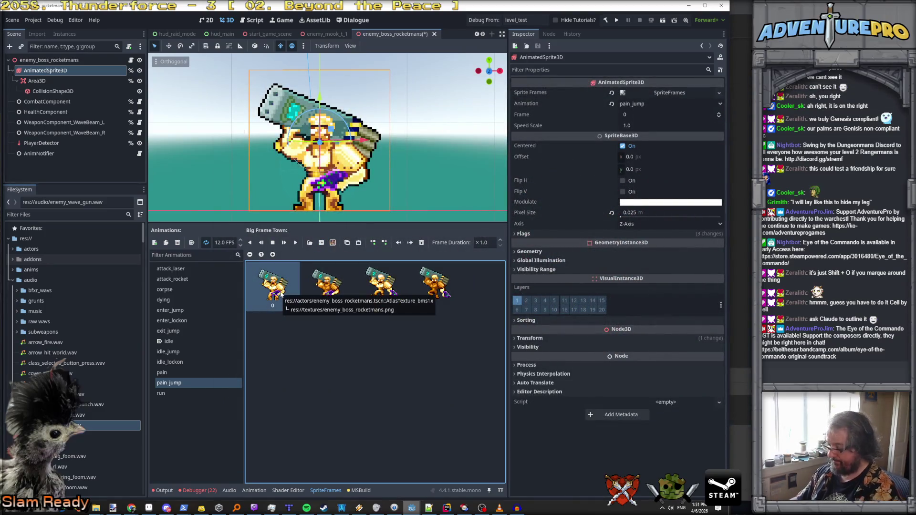
{"action": "key", "text": "Delete"}
{"action": "key", "text": "Delete"}
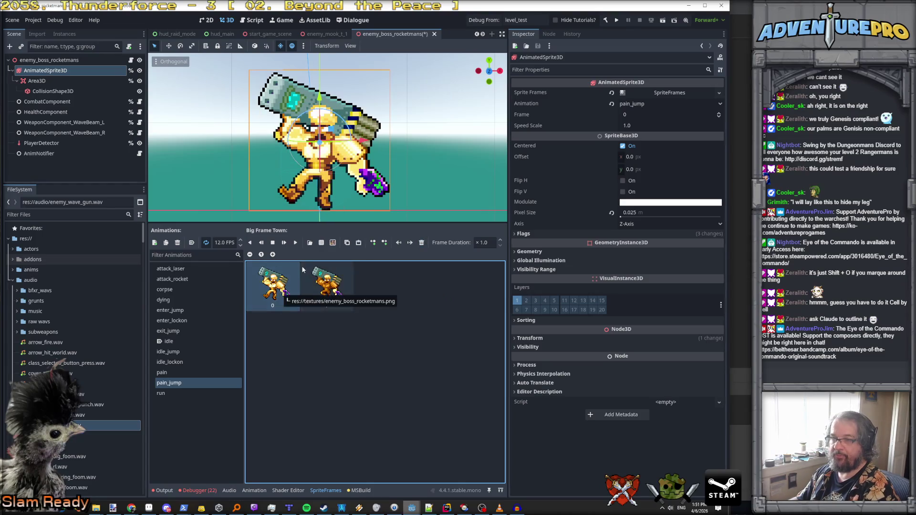
{"action": "left_click", "coordinate": [295, 244]}
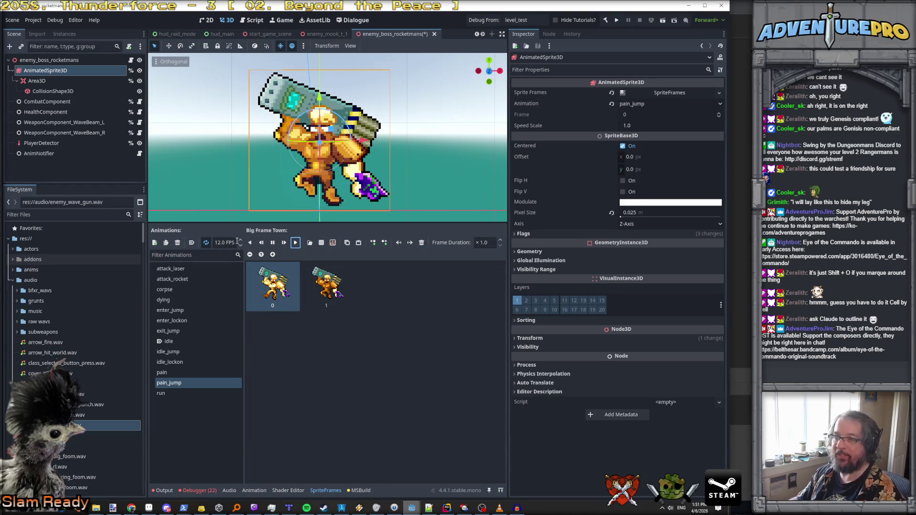
{"action": "left_click", "coordinate": [273, 243]}
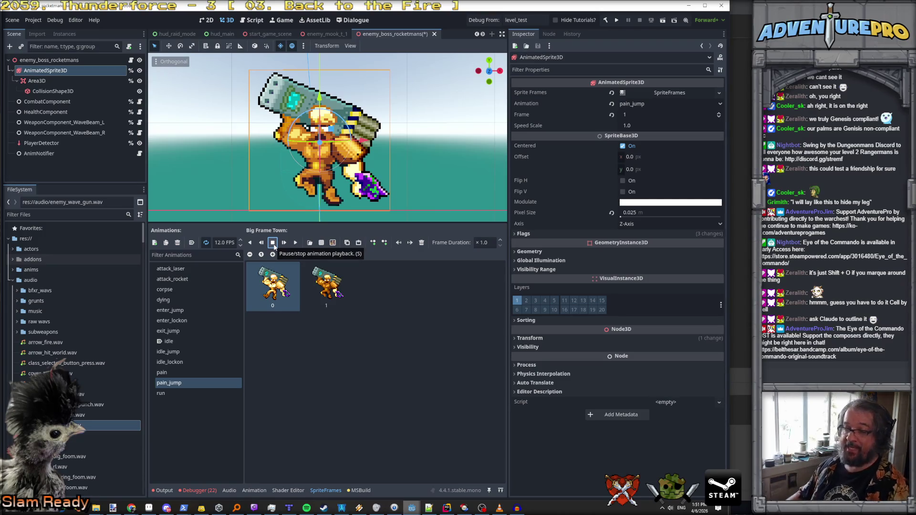
Save the boss scene and switch to the Rider code editor.
{"action": "left_click", "coordinate": [327, 341]}
{"action": "key", "text": "ctrl+s"}
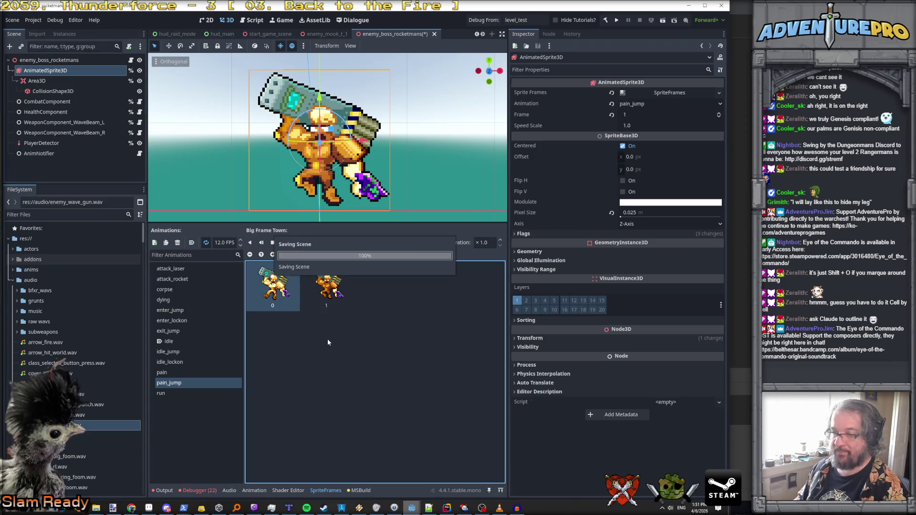
{"action": "key", "text": "alt+Tab"}
{"action": "scroll", "coordinate": [343, 185], "scroll_direction": "up", "scroll_amount": 5}
{"action": "scroll", "coordinate": [344, 185], "scroll_direction": "up", "scroll_amount": 3}
{"action": "scroll", "coordinate": [344, 184], "scroll_direction": "down", "scroll_amount": 5}
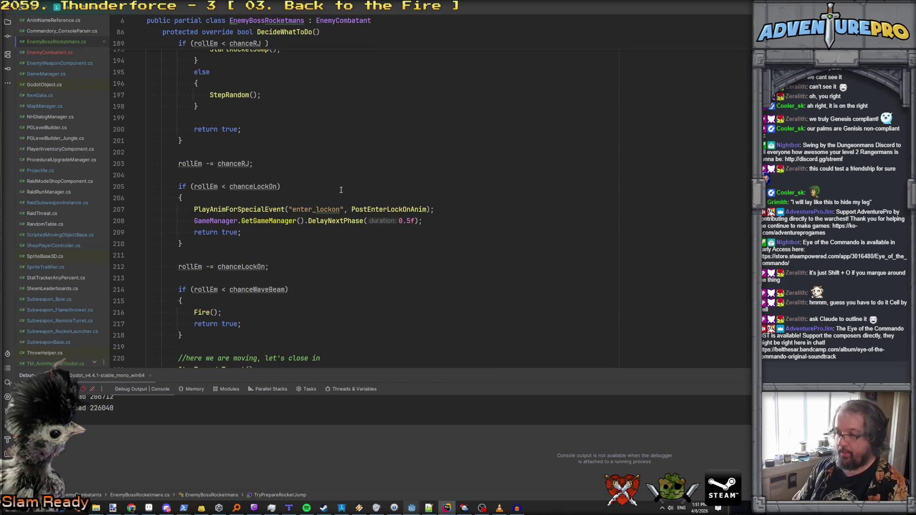
Below GetAttackAnimationName, write override StringName GetPainAnimationName() with an empty body.
{"action": "key", "text": "ctrl+f"}
{"action": "type", "text": "get"}
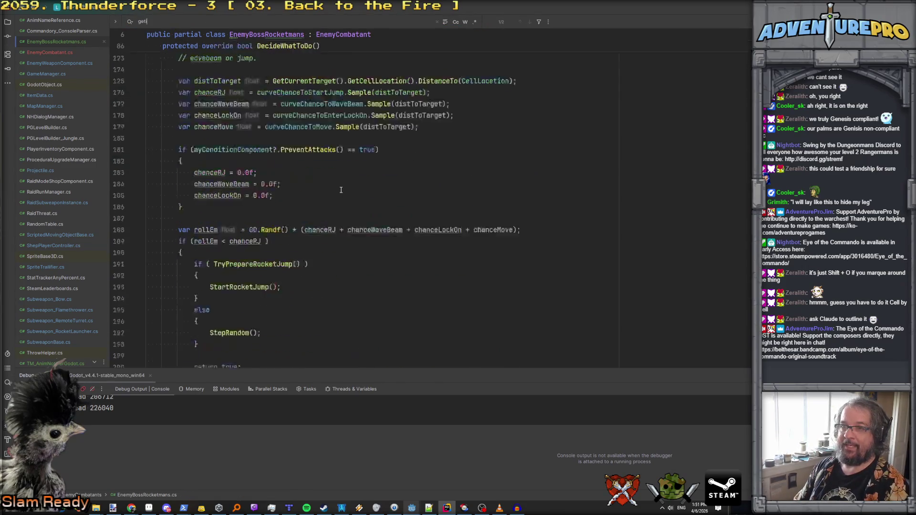
{"action": "type", "text": "idle"}
{"action": "scroll", "coordinate": [340, 190], "scroll_direction": "down", "scroll_amount": 5}
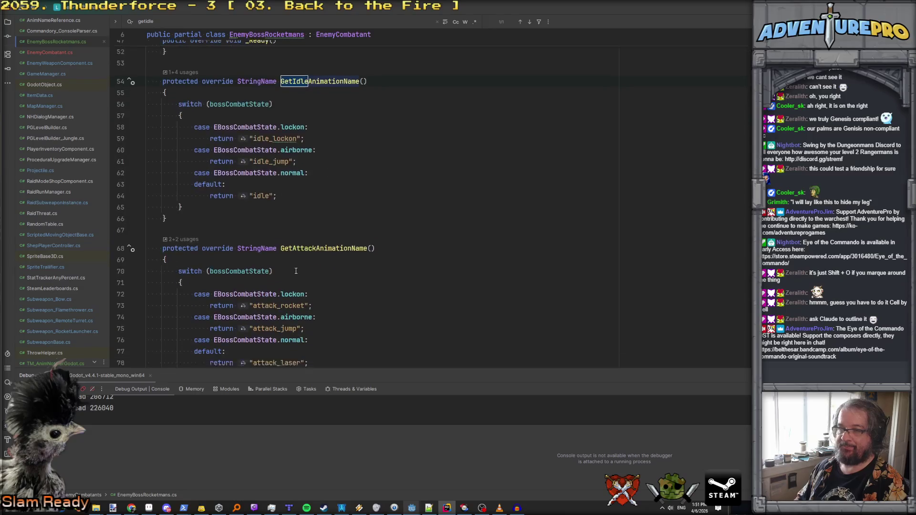
{"action": "left_click", "coordinate": [217, 287]}
{"action": "key", "text": "Return"}
{"action": "key", "text": "Return"}
{"action": "type", "text": "o"}
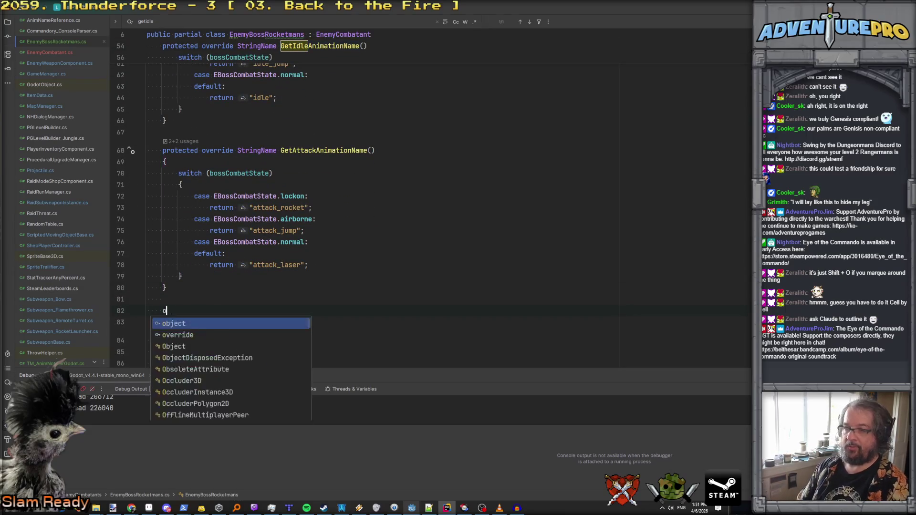
{"action": "type", "text": "verride Strin"}
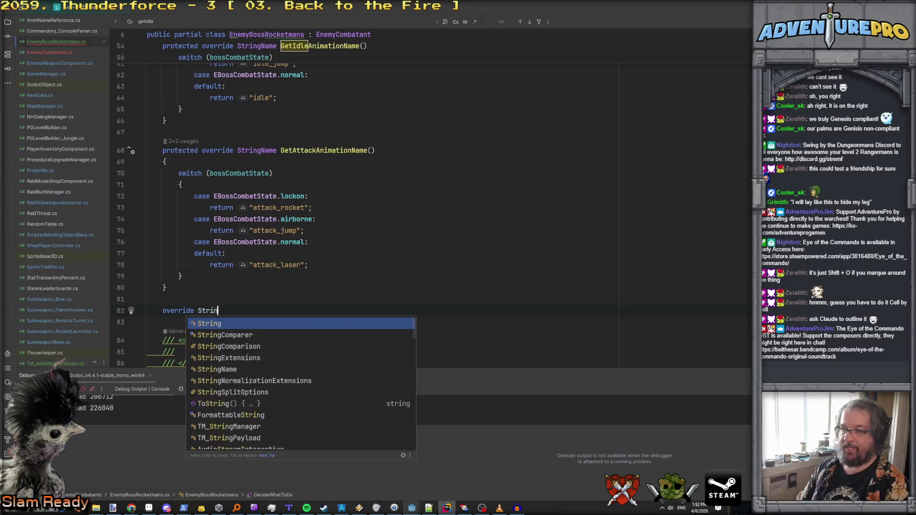
{"action": "type", "text": "gName GetP"}
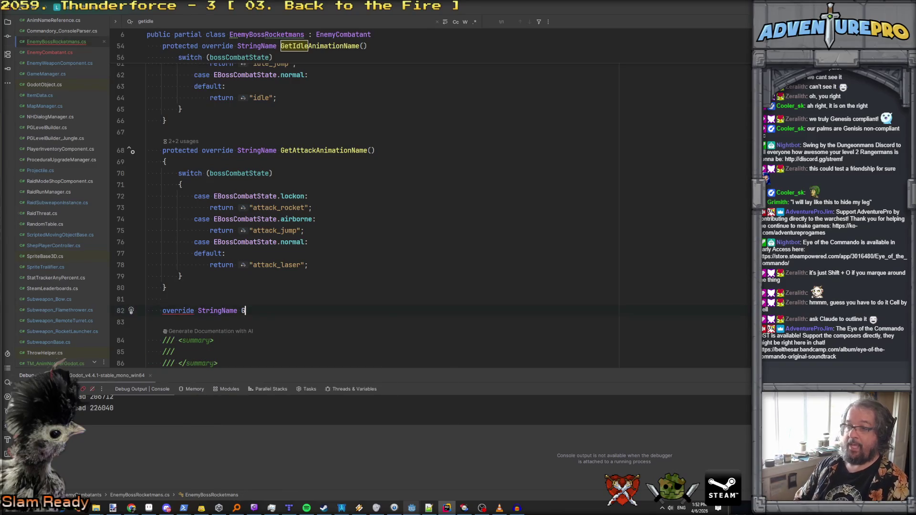
{"action": "type", "text": "ainAnima"}
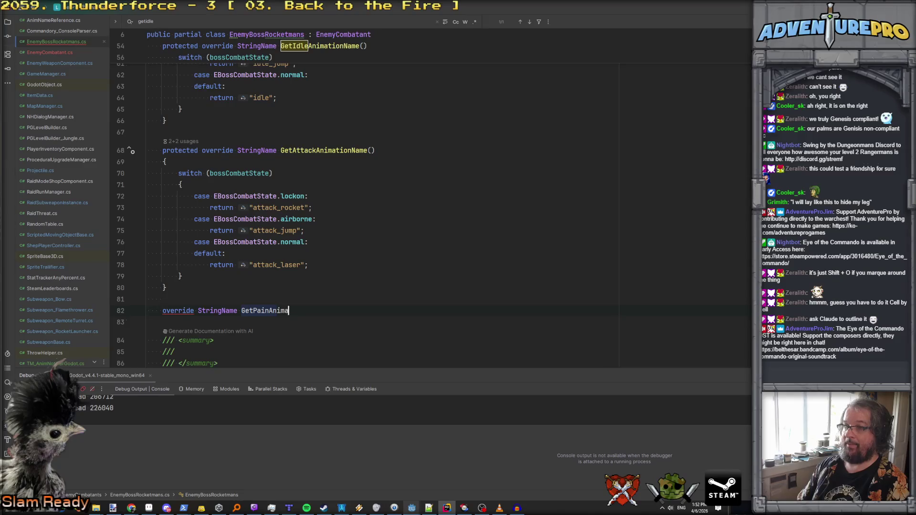
{"action": "type", "text": "tionName()"}
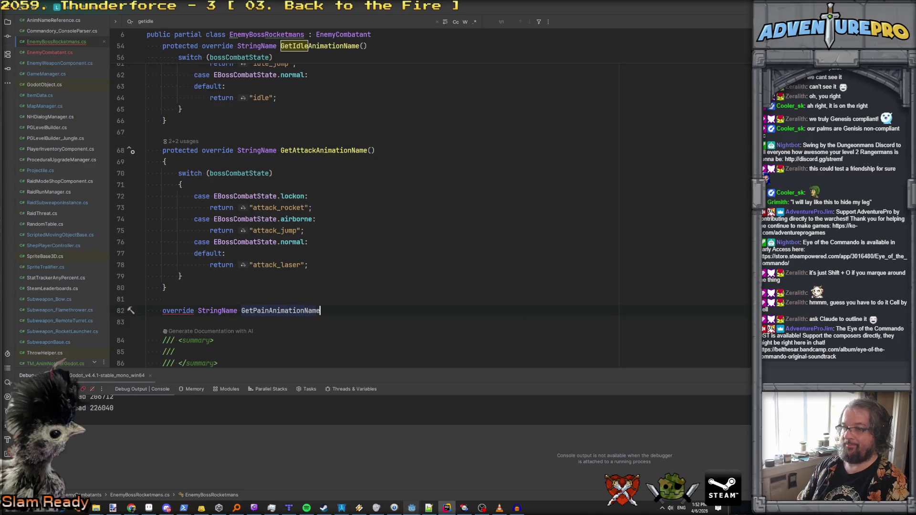
{"action": "key", "text": "Escape"}
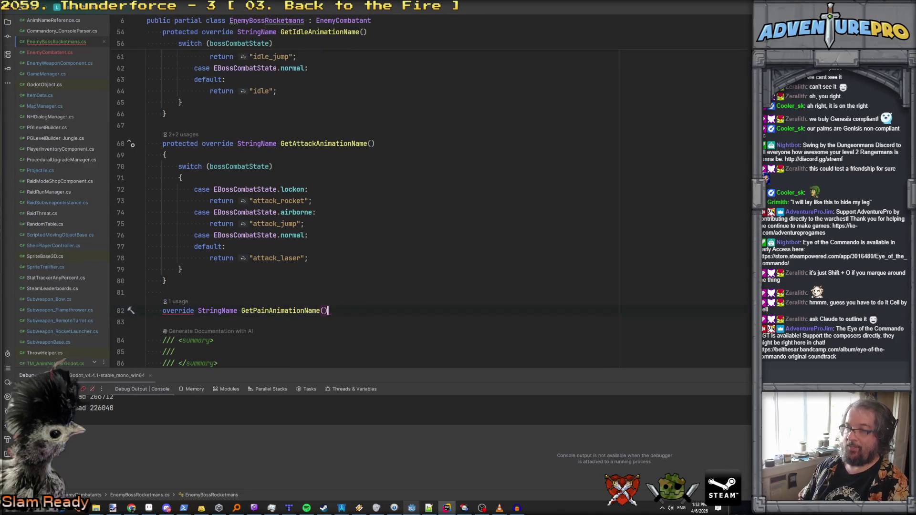
{"action": "key", "text": "Return"}
{"action": "type", "text": "{"}
{"action": "key", "text": "Return"}
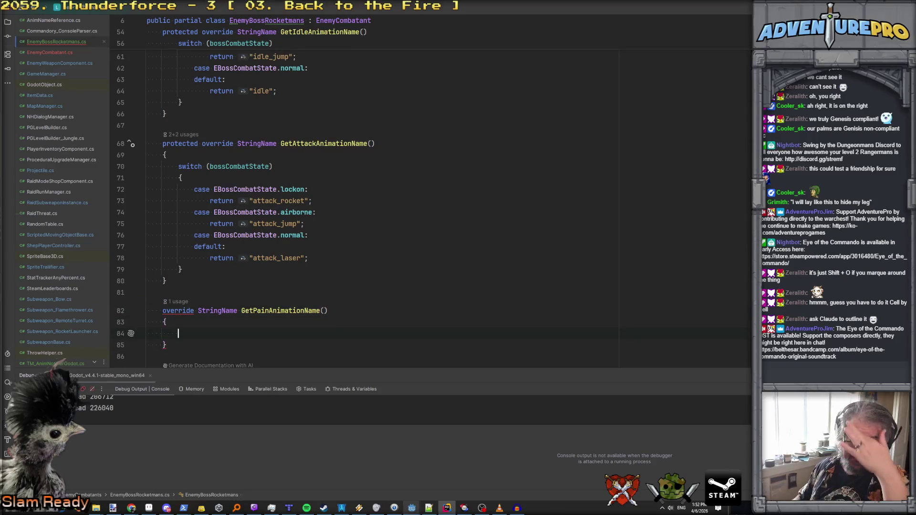
Add the protected keyword to the new method's declaration, then go to EnemyCombatant.cs.
{"action": "left_click_drag", "start_coordinate": [199, 143], "coordinate": [166, 143]}
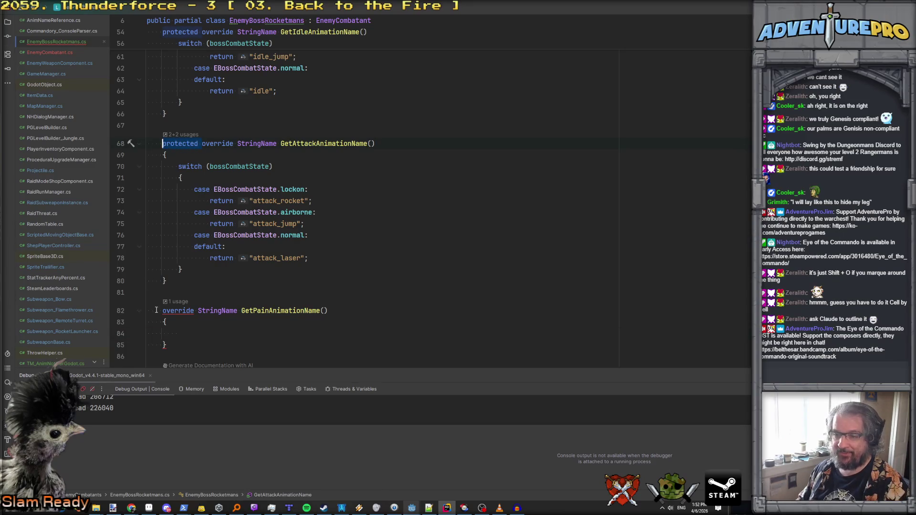
{"action": "type", "text": "protected"}
{"action": "left_click", "coordinate": [220, 333]}
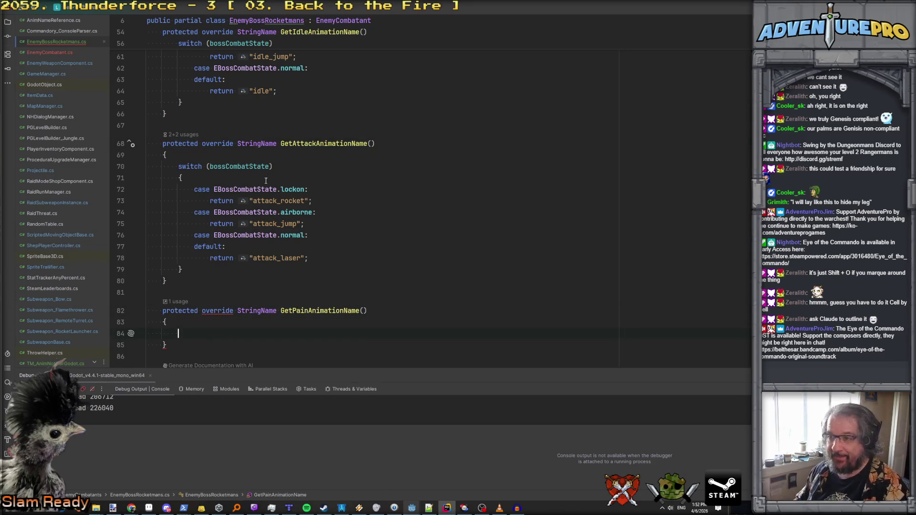
{"action": "left_click", "coordinate": [54, 55]}
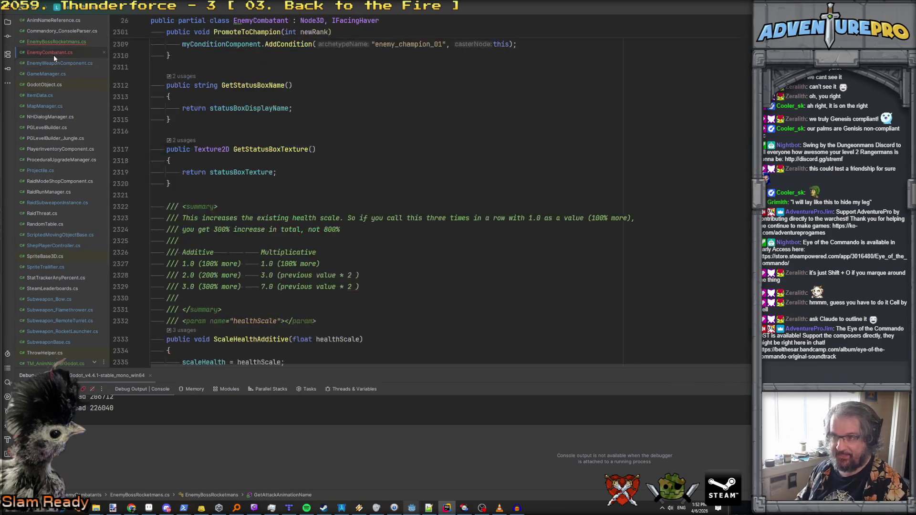
Paste a copy of GetIdleAnimationName below the idle method in EnemyCombatant.cs.
{"action": "scroll", "coordinate": [319, 135], "scroll_direction": "up", "scroll_amount": 4}
{"action": "key", "text": "ctrl+f"}
{"action": "type", "text": "getatt"}
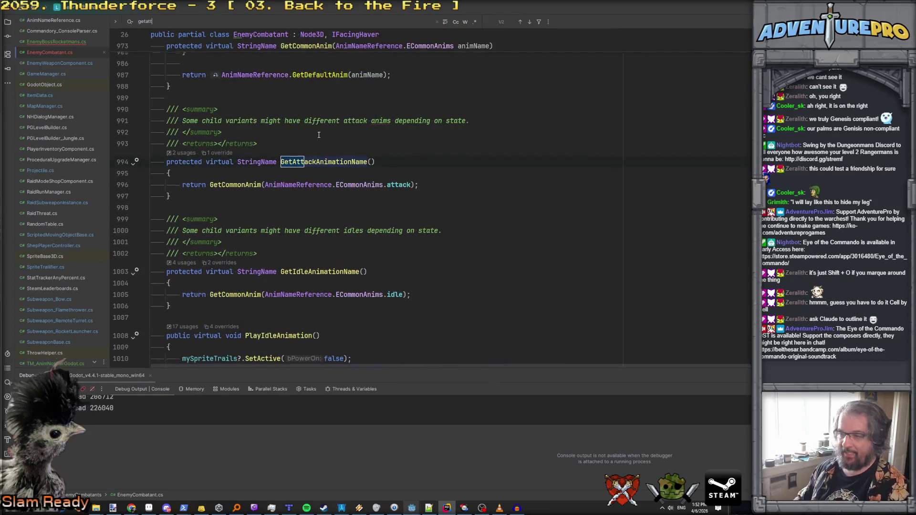
{"action": "scroll", "coordinate": [319, 135], "scroll_direction": "down", "scroll_amount": 3}
{"action": "left_click", "coordinate": [141, 169]}
{"action": "left_click", "coordinate": [196, 210]}
{"action": "key", "text": "ctrl+v"}
Rename the copy to GetPainAnimationName and make it return the common pain animation.
{"action": "double_click", "coordinate": [319, 233]}
{"action": "type", "text": "g"}
{"action": "key", "text": "BackSpace"}
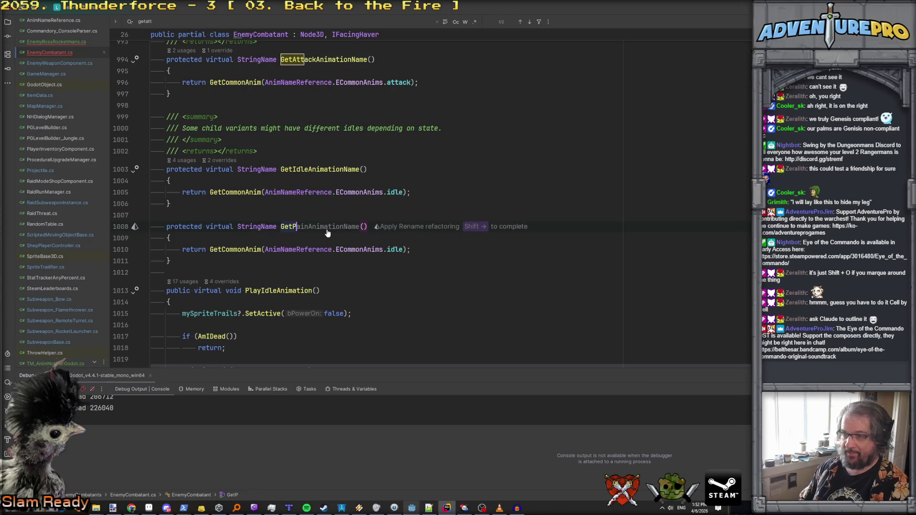
{"action": "key", "text": "shift+Right"}
{"action": "double_click", "coordinate": [395, 249]}
{"action": "key", "text": "BackSpace"}
{"action": "type", "text": "p"}
{"action": "key", "text": "Return"}
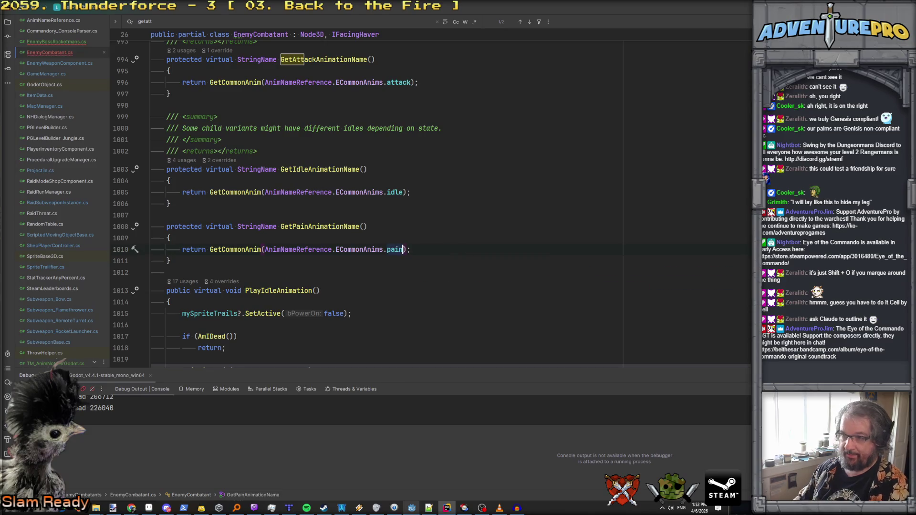
{"action": "scroll", "coordinate": [339, 231], "scroll_direction": "down", "scroll_amount": 6}
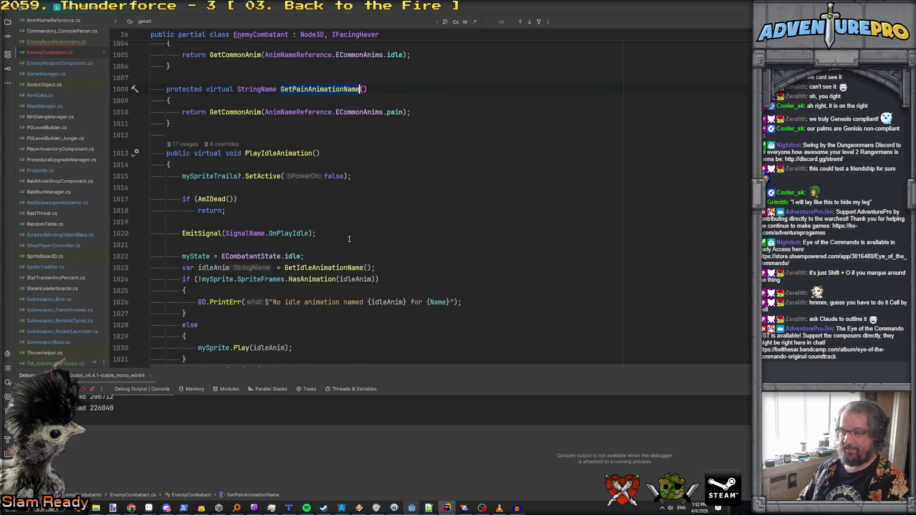
{"action": "scroll", "coordinate": [349, 239], "scroll_direction": "down", "scroll_amount": 8}
In PlayPainAnim, add var painAnim = GetPainAnimationName(); inside the unshielded branch.
{"action": "key", "text": "ctrl+f"}
{"action": "type", "text": "playpai"}
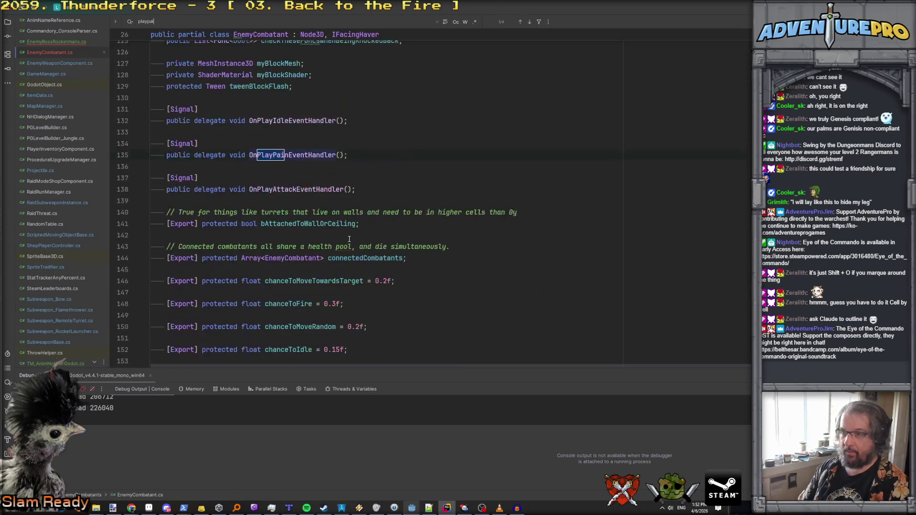
{"action": "type", "text": "nanim"}
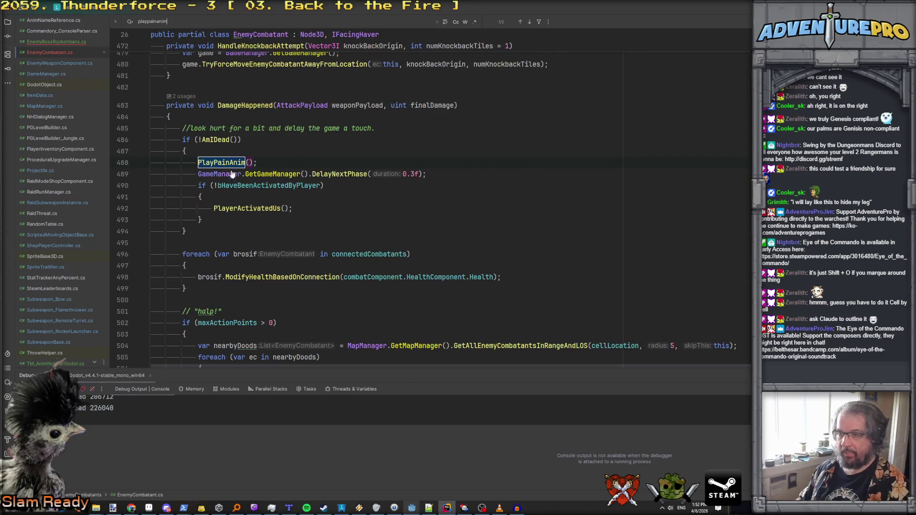
{"action": "left_click", "coordinate": [228, 162], "text": "ctrl"}
{"action": "scroll", "coordinate": [314, 199], "scroll_direction": "down", "scroll_amount": 1}
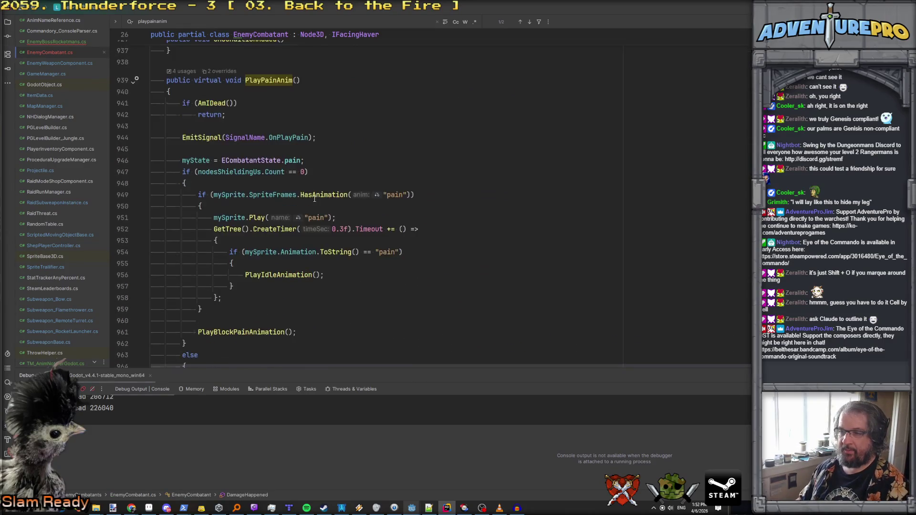
{"action": "scroll", "coordinate": [314, 198], "scroll_direction": "down", "scroll_amount": 1}
{"action": "left_click", "coordinate": [399, 167]}
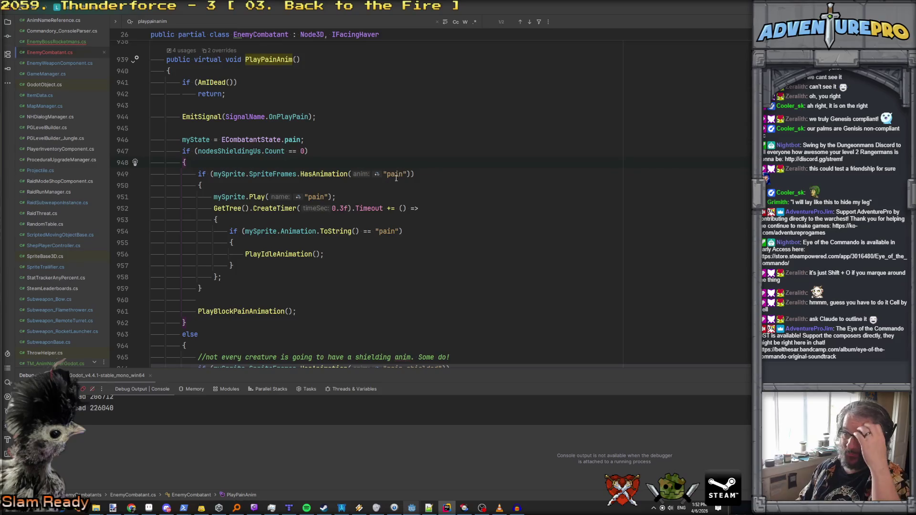
{"action": "scroll", "coordinate": [394, 179], "scroll_direction": "up", "scroll_amount": 1}
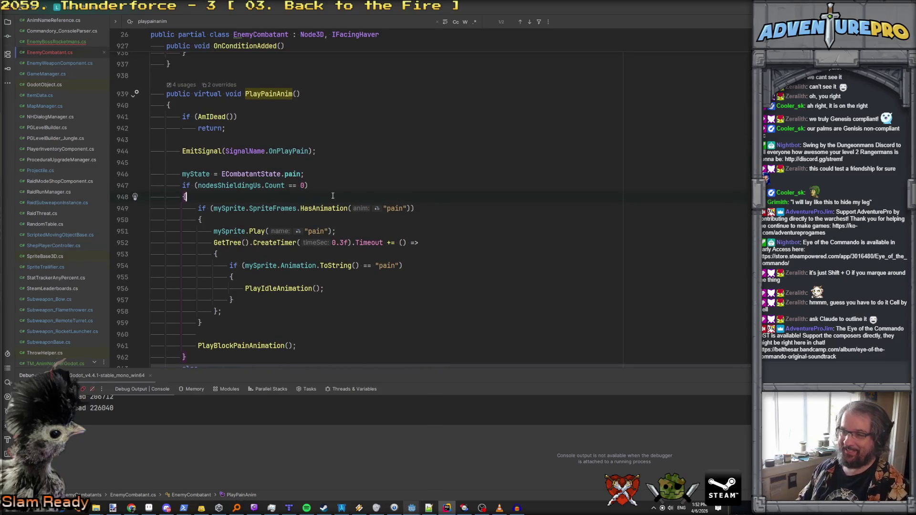
{"action": "key", "text": "Return"}
{"action": "type", "text": "var painAi"}
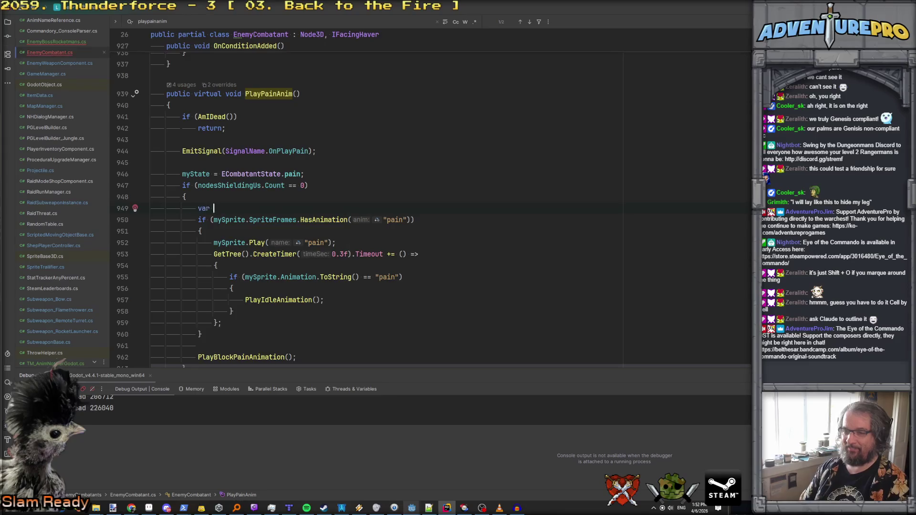
{"action": "key", "text": "BackSpace"}
{"action": "type", "text": "ni"}
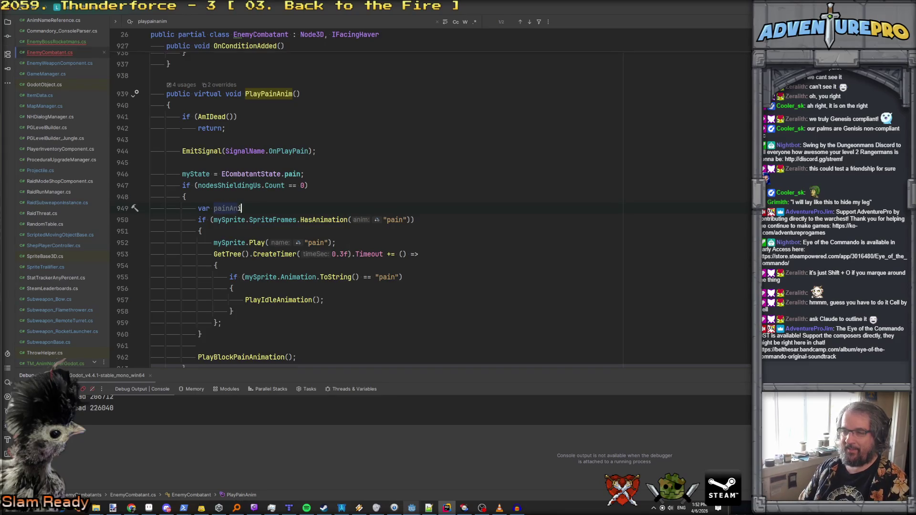
{"action": "type", "text": "m = GetPai"}
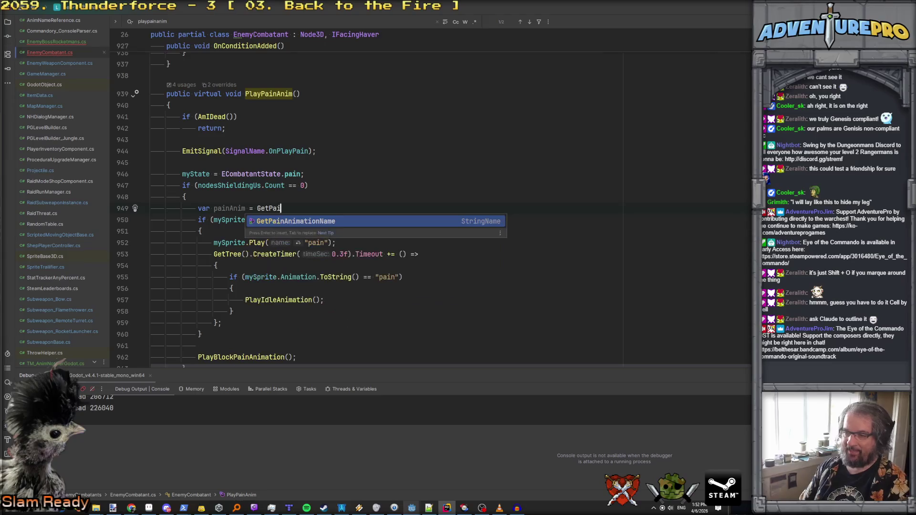
{"action": "key", "text": "Return"}
{"action": "type", "text": ";"}
Replace the three hard-coded "pain" literals in PlayPainAnim with painAnim.
{"action": "left_click", "coordinate": [245, 208]}
{"action": "left_click", "coordinate": [406, 219]}
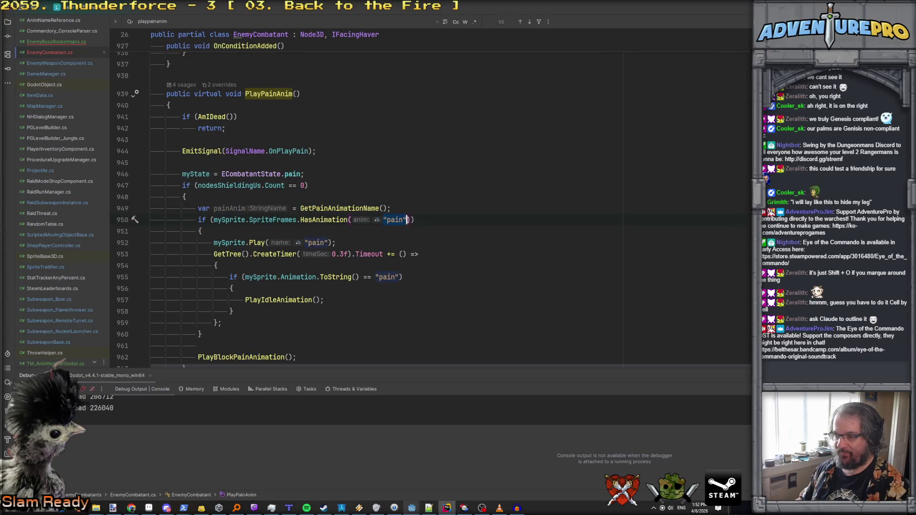
{"action": "key", "text": "ctrl+w"}
{"action": "key", "text": "ctrl+w"}
{"action": "type", "text": "painAnim"}
{"action": "left_click", "coordinate": [328, 242]}
{"action": "type", "text": "painAnim"}
{"action": "left_click", "coordinate": [398, 277]}
{"action": "key", "text": "ctrl+w"}
{"action": "key", "text": "ctrl+w"}
{"action": "type", "text": "painAnim"}
{"action": "left_click", "coordinate": [447, 267]}
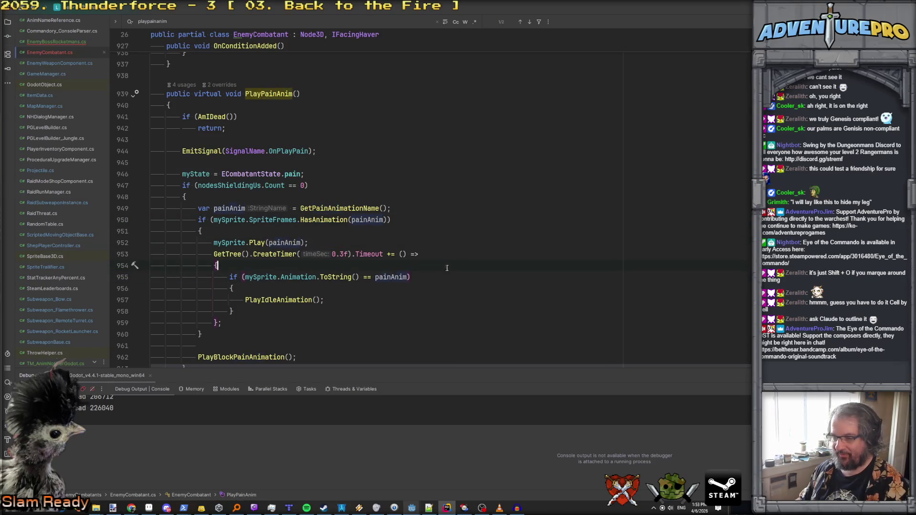
Follow GetPainAnimationName into the GetCommonAnim definition and review the surrounding code.
{"action": "scroll", "coordinate": [329, 270], "scroll_direction": "up", "scroll_amount": 3}
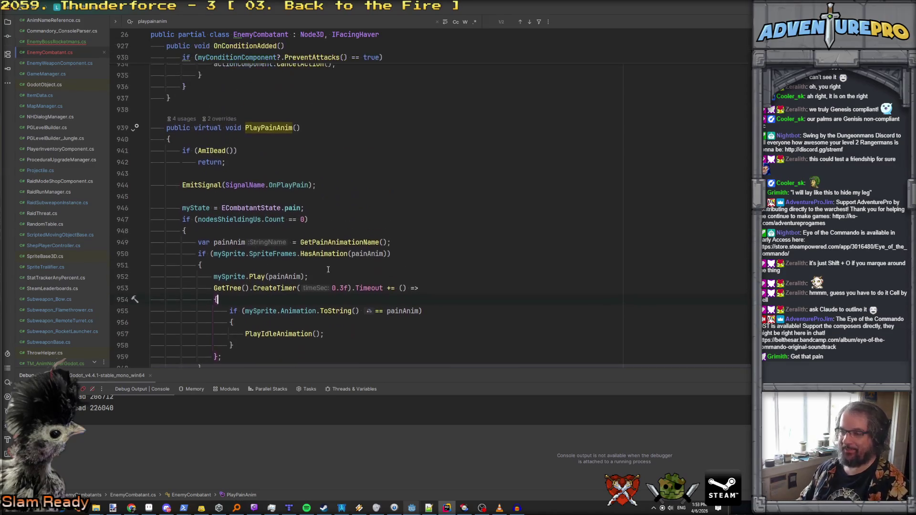
{"action": "left_click", "coordinate": [329, 242], "text": "ctrl"}
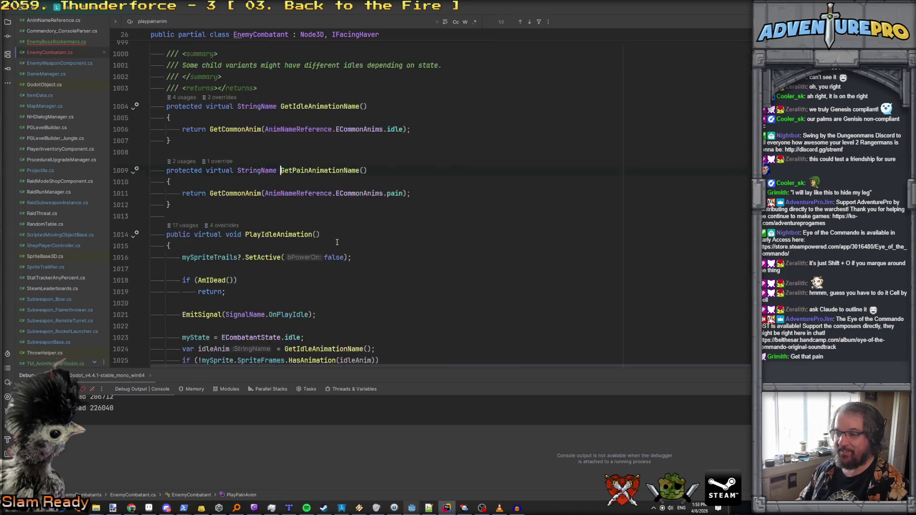
{"action": "left_click", "coordinate": [248, 194], "text": "ctrl"}
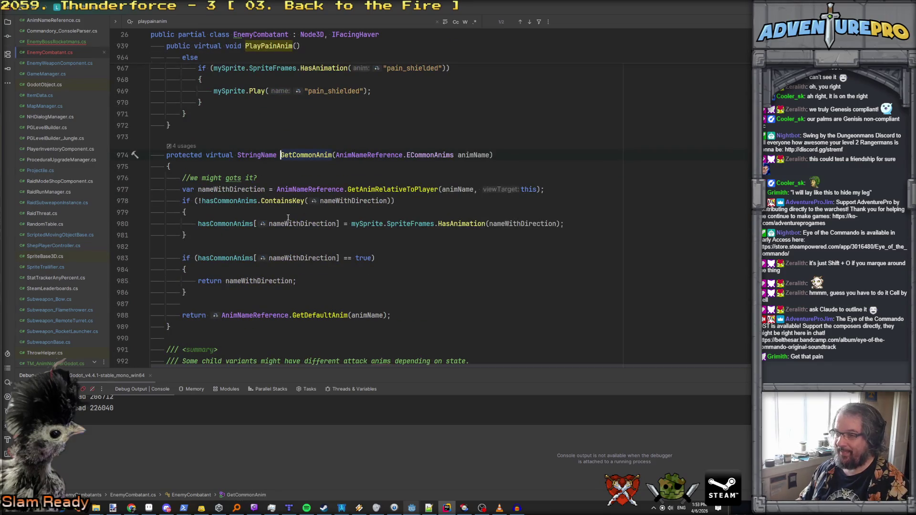
{"action": "scroll", "coordinate": [287, 218], "scroll_direction": "up", "scroll_amount": 20}
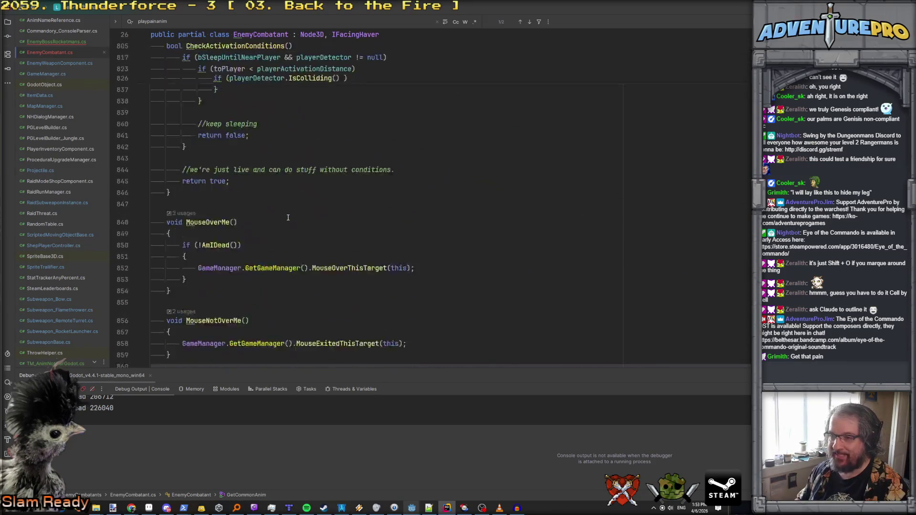
{"action": "scroll", "coordinate": [288, 217], "scroll_direction": "up", "scroll_amount": 20}
{"action": "scroll", "coordinate": [288, 218], "scroll_direction": "up", "scroll_amount": 15}
{"action": "scroll", "coordinate": [288, 217], "scroll_direction": "up", "scroll_amount": 20}
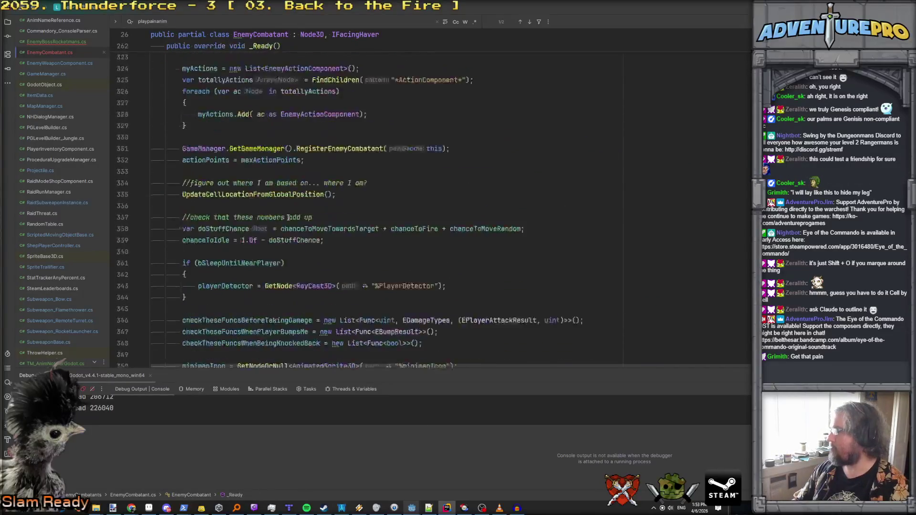
{"action": "scroll", "coordinate": [288, 218], "scroll_direction": "up", "scroll_amount": 20}
{"action": "scroll", "coordinate": [288, 218], "scroll_direction": "down", "scroll_amount": 20}
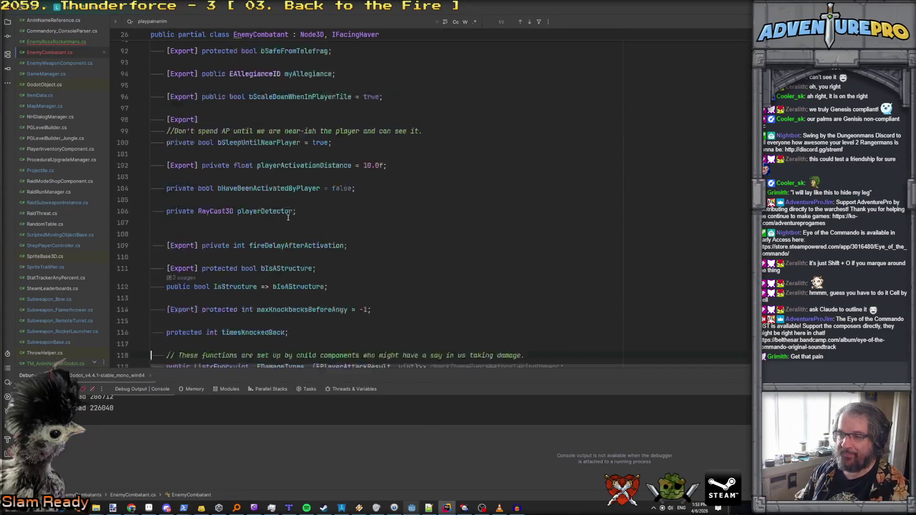
{"action": "scroll", "coordinate": [287, 218], "scroll_direction": "down", "scroll_amount": 20}
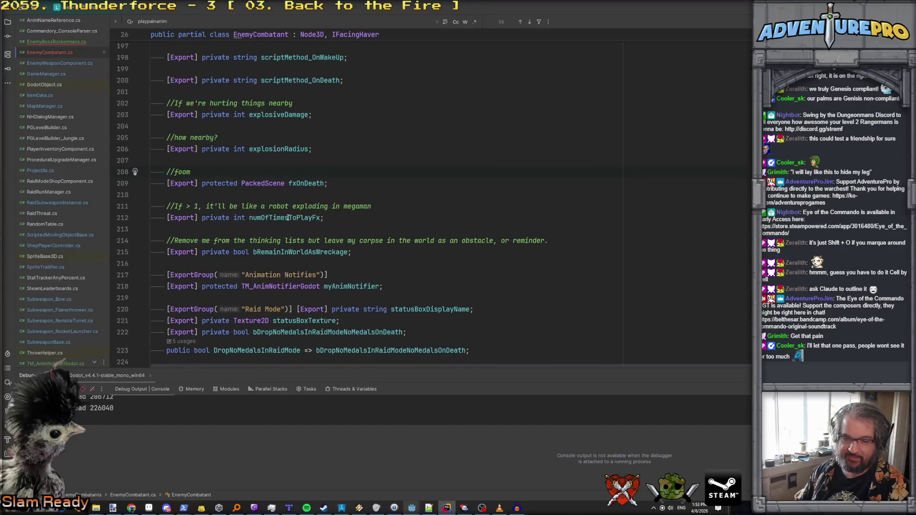
{"action": "scroll", "coordinate": [287, 218], "scroll_direction": "down", "scroll_amount": 20}
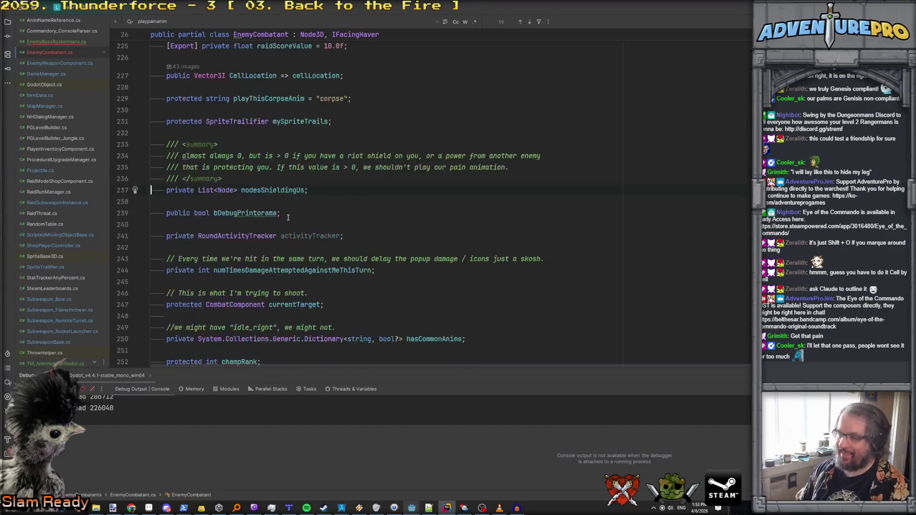
{"action": "scroll", "coordinate": [287, 217], "scroll_direction": "down", "scroll_amount": 20}
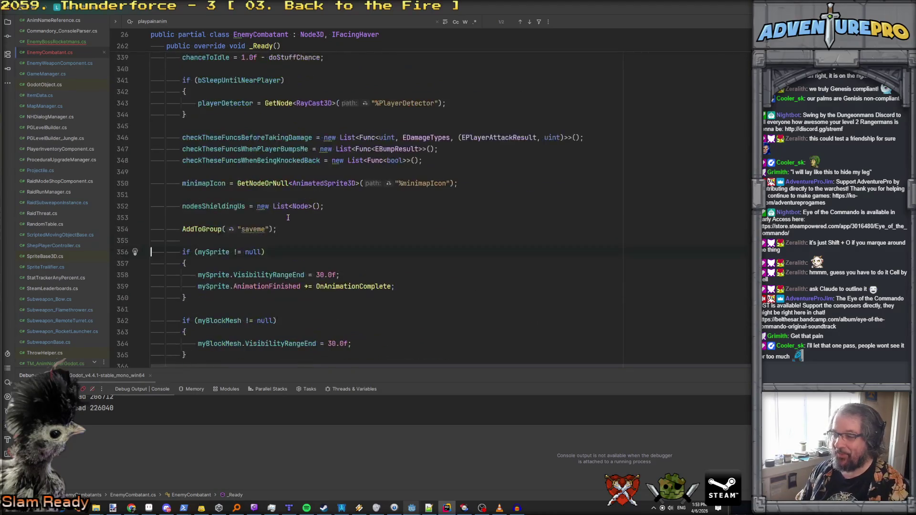
{"action": "scroll", "coordinate": [288, 218], "scroll_direction": "down", "scroll_amount": 20}
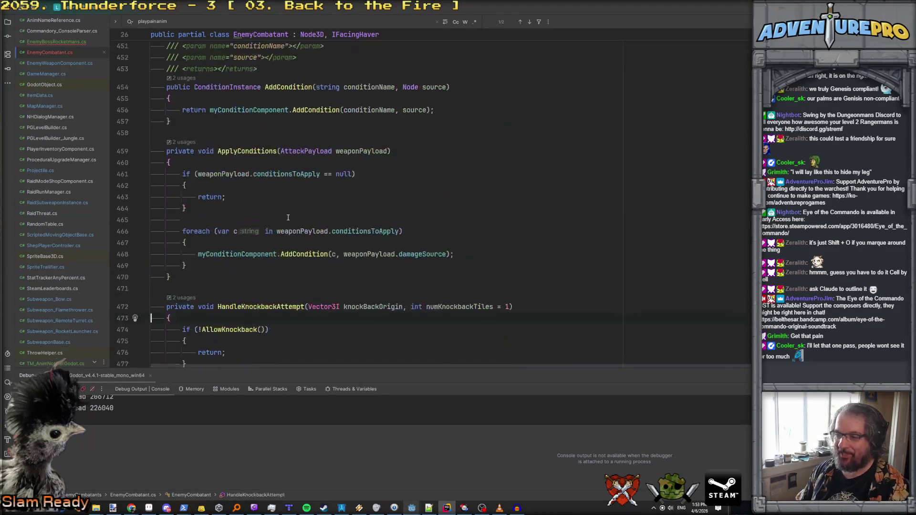
{"action": "scroll", "coordinate": [288, 217], "scroll_direction": "down", "scroll_amount": 10}
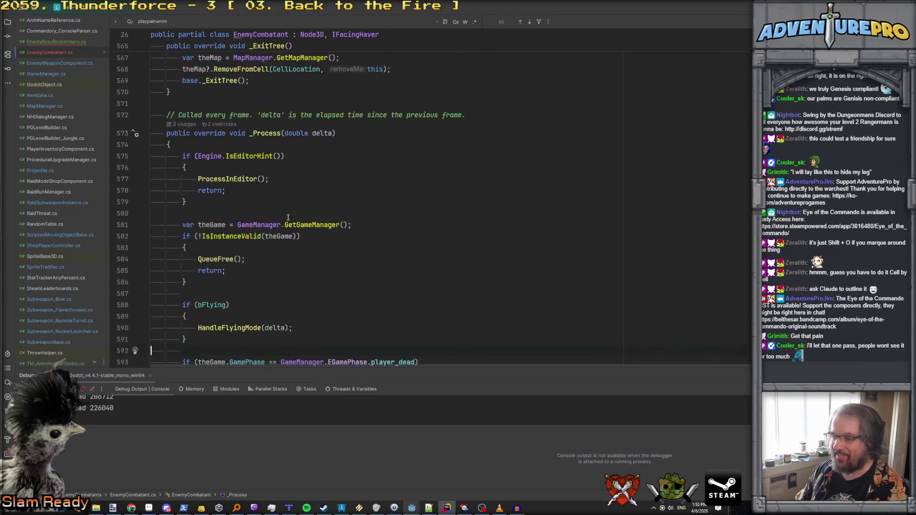
{"action": "scroll", "coordinate": [288, 218], "scroll_direction": "up", "scroll_amount": 10}
{"action": "scroll", "coordinate": [287, 218], "scroll_direction": "up", "scroll_amount": 20}
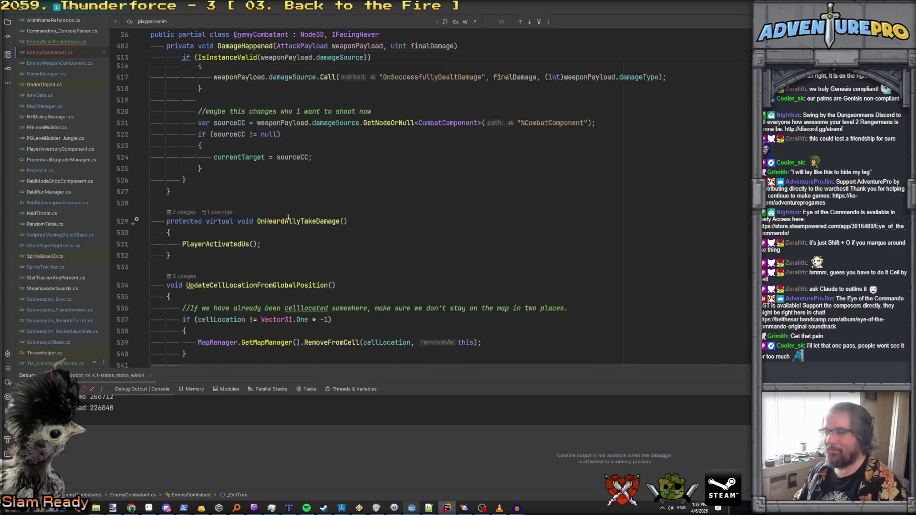
{"action": "scroll", "coordinate": [288, 217], "scroll_direction": "up", "scroll_amount": 3}
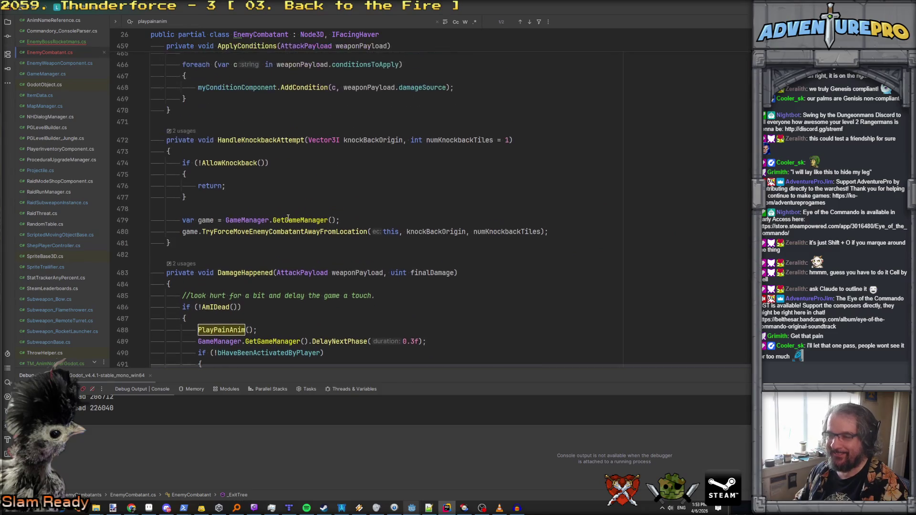
{"action": "scroll", "coordinate": [288, 217], "scroll_direction": "up", "scroll_amount": 20}
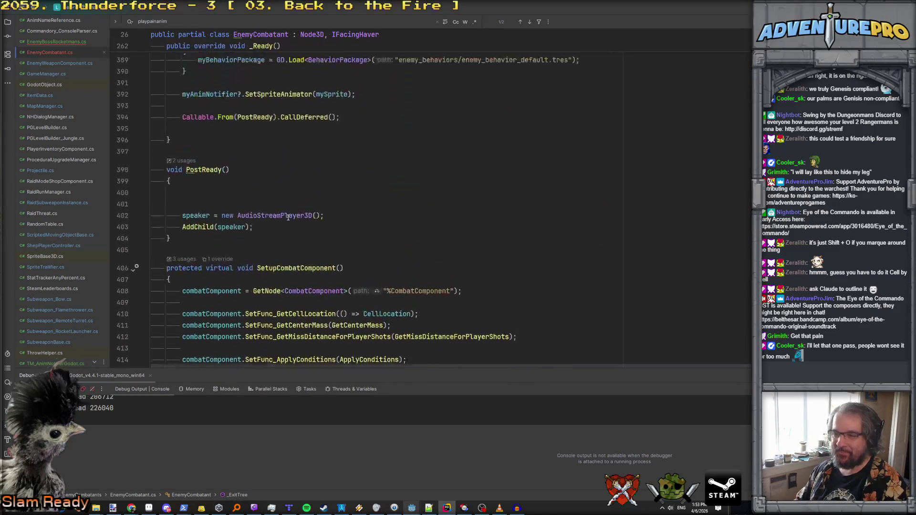
{"action": "scroll", "coordinate": [288, 218], "scroll_direction": "up", "scroll_amount": 20}
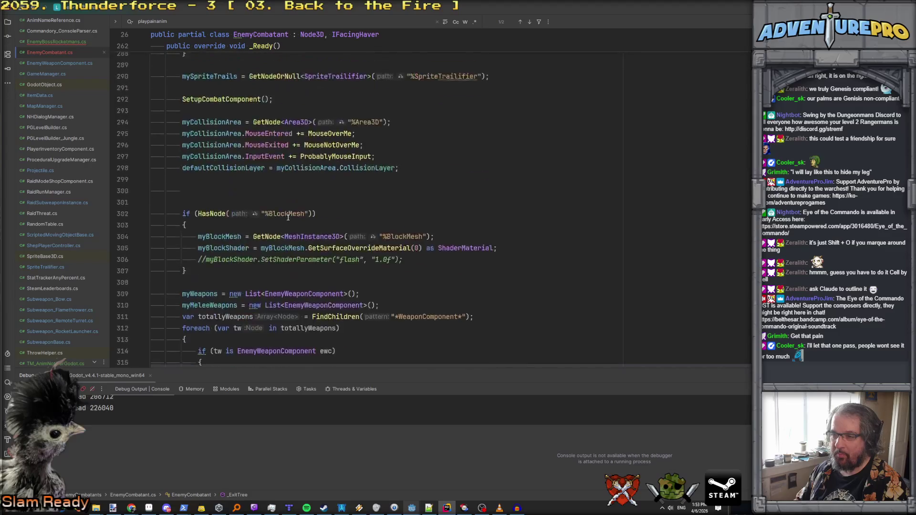
{"action": "scroll", "coordinate": [288, 217], "scroll_direction": "up", "scroll_amount": 10}
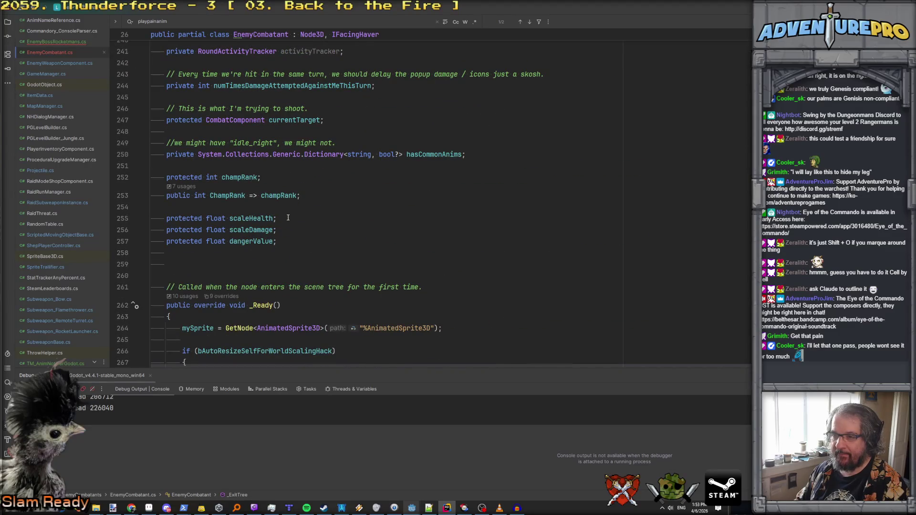
{"action": "scroll", "coordinate": [288, 218], "scroll_direction": "up", "scroll_amount": 8}
{"action": "key", "text": "ctrl+f"}
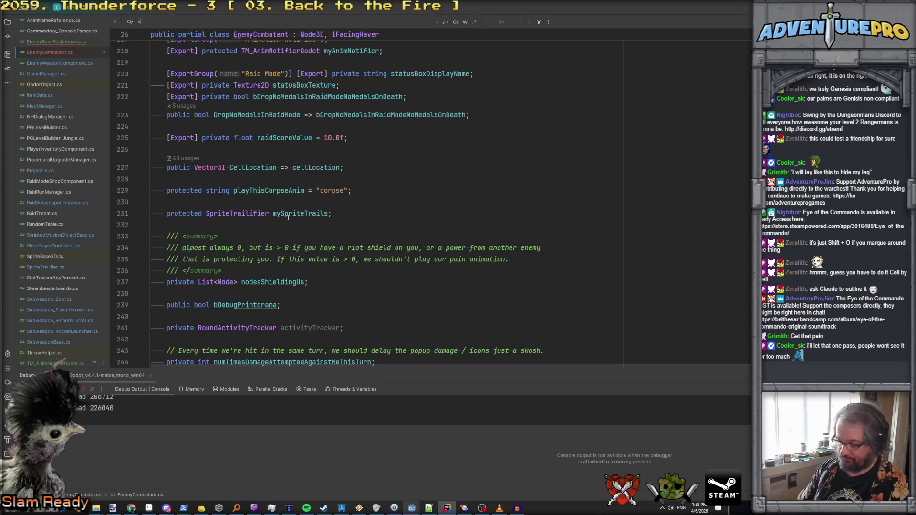
Search for commonan, go to GetAnimRelativeToPlayer in AnimNameReference.cs, and review the idle, attack and pain registrations.
{"action": "type", "text": "commonan"}
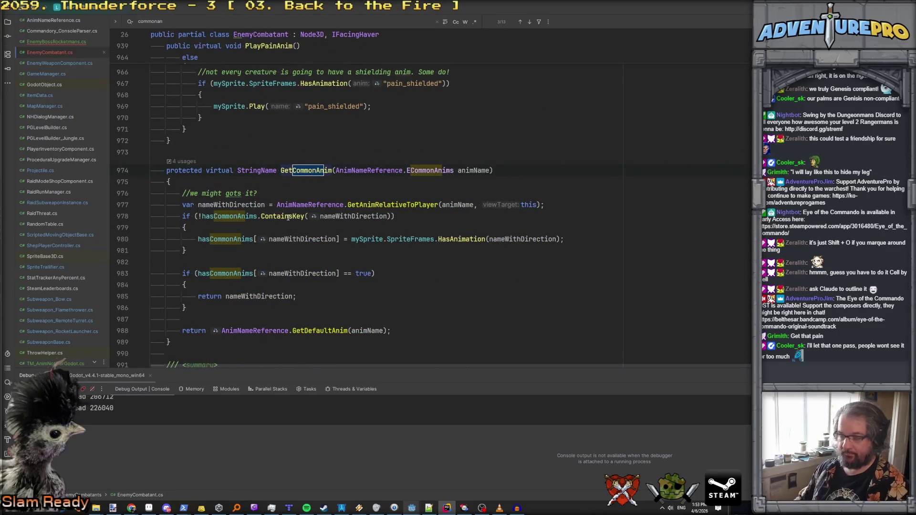
{"action": "key", "text": "Return"}
{"action": "key", "text": "Return"}
{"action": "key", "text": "Return"}
{"action": "key", "text": "Return"}
{"action": "key", "text": "Return"}
{"action": "key", "text": "Return"}
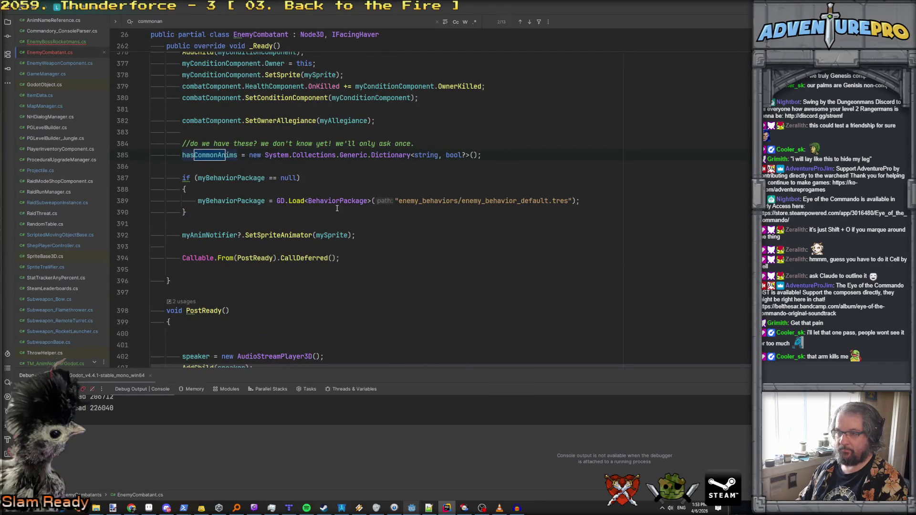
{"action": "key", "text": "Return"}
{"action": "key", "text": "Return"}
{"action": "key", "text": "Return"}
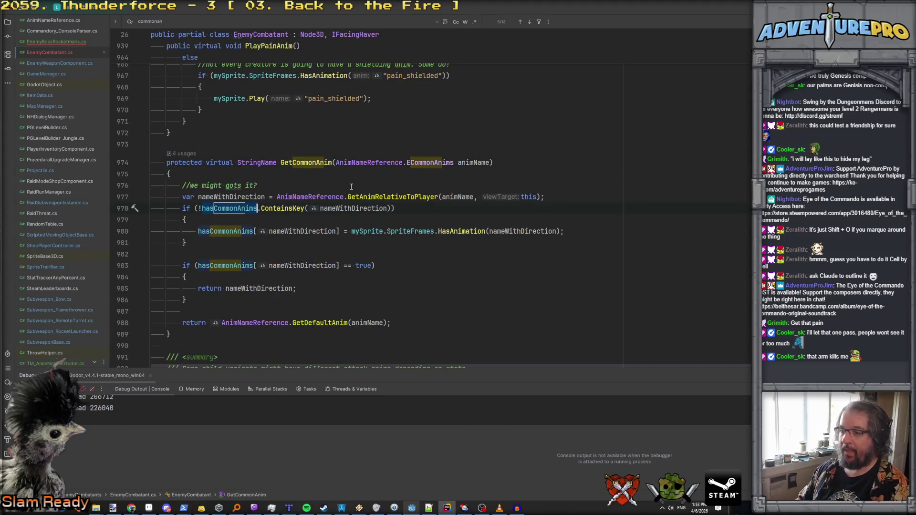
{"action": "left_click", "coordinate": [409, 197], "text": "ctrl"}
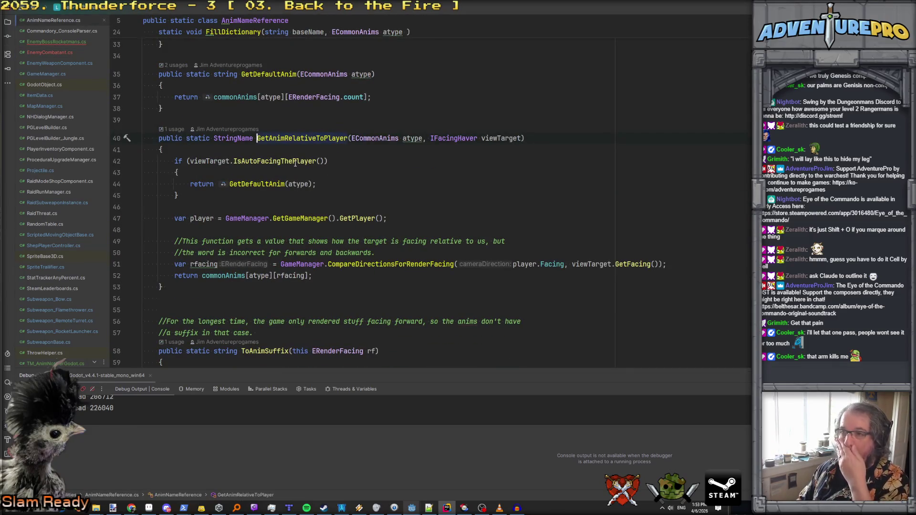
{"action": "scroll", "coordinate": [295, 163], "scroll_direction": "up", "scroll_amount": 10}
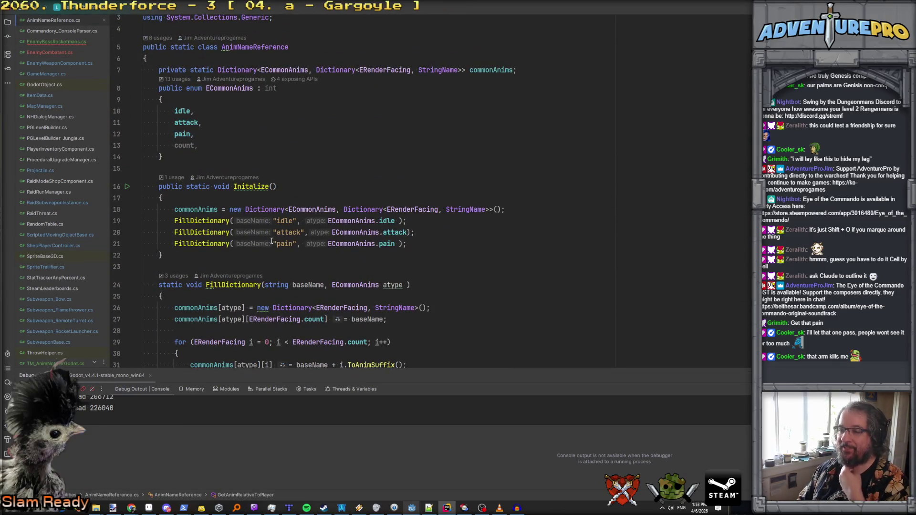
{"action": "left_click", "coordinate": [205, 233]}
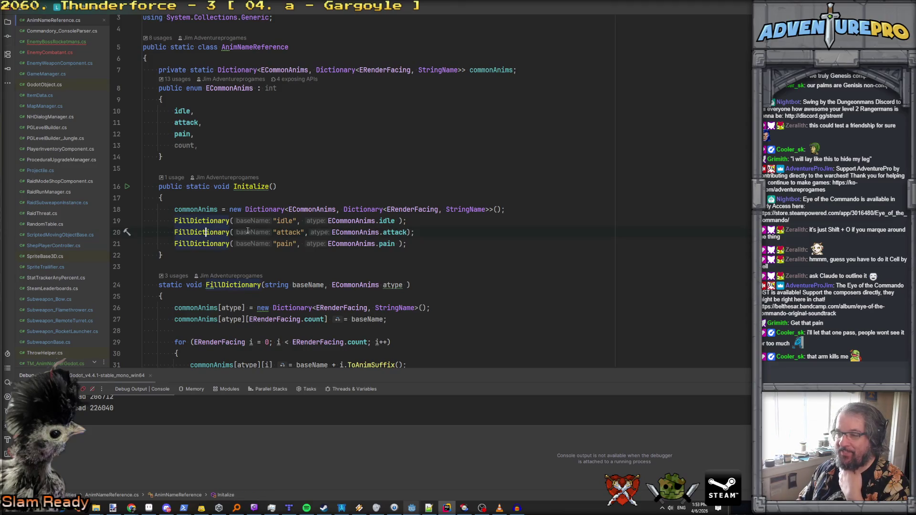
{"action": "left_click", "coordinate": [284, 244]}
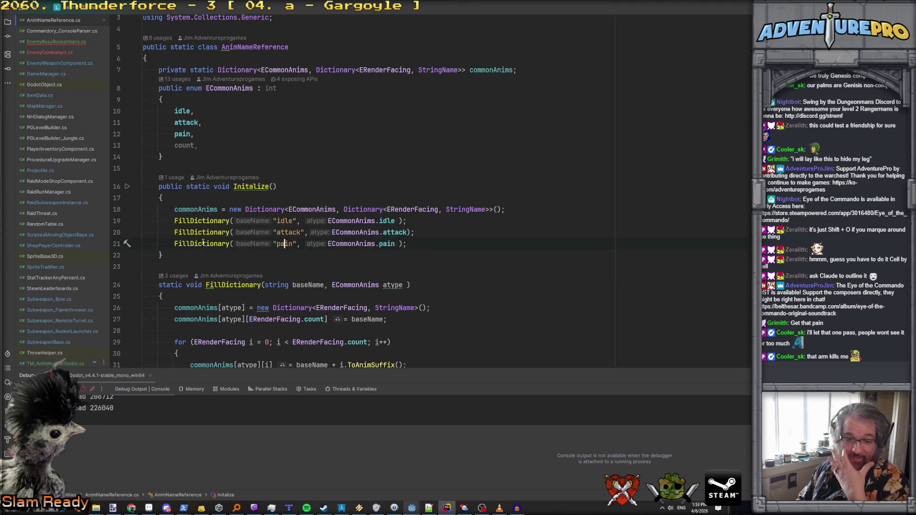
{"action": "mouse_move", "coordinate": [198, 234]}
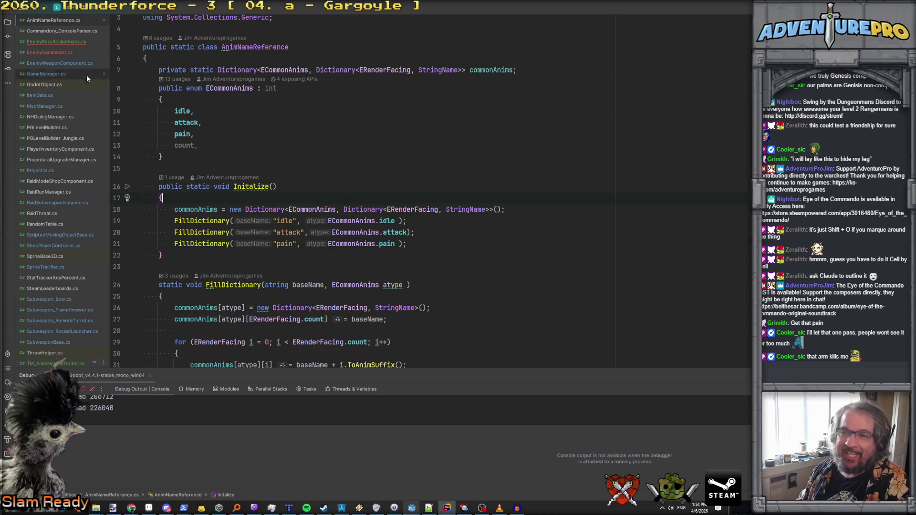
In EnemyBossRocketmans.cs, copy the attack animation switch into the empty GetPainAnimationName body.
{"action": "left_click", "coordinate": [71, 42]}
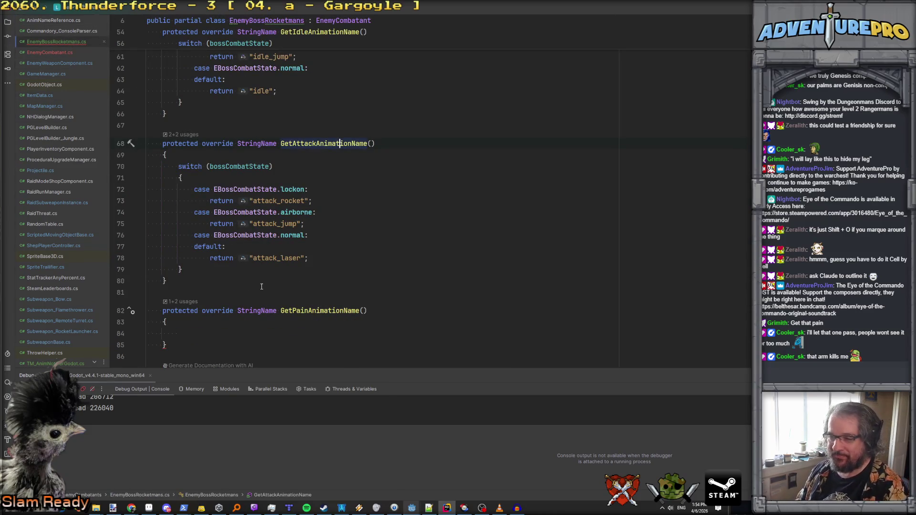
{"action": "scroll", "coordinate": [261, 286], "scroll_direction": "down", "scroll_amount": 2}
{"action": "left_click", "coordinate": [206, 267]}
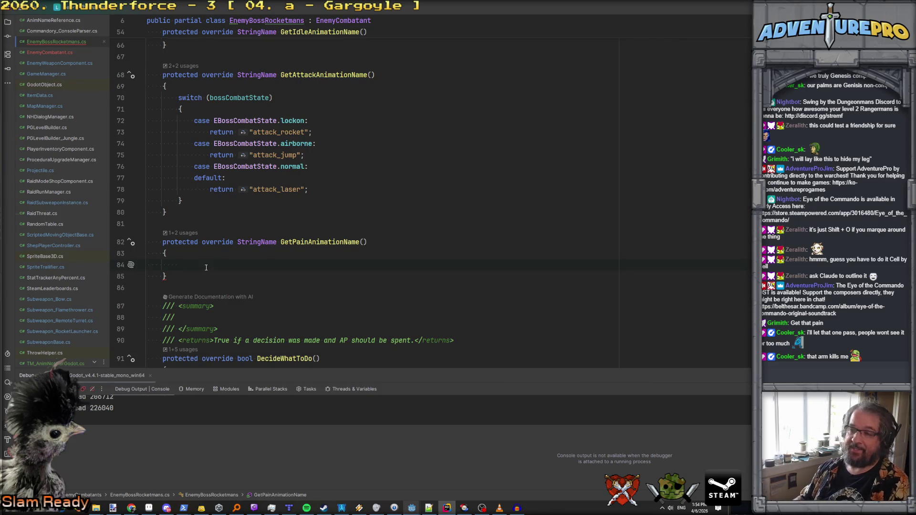
{"action": "left_click_drag", "start_coordinate": [182, 201], "coordinate": [131, 97]}
{"action": "key", "text": "ctrl+c"}
{"action": "left_click", "coordinate": [269, 266]}
{"action": "key", "text": "ctrl+v"}
Change the pasted airborne case to return "pain_jump" instead of "attack_jump".
{"action": "left_click", "coordinate": [294, 271]}
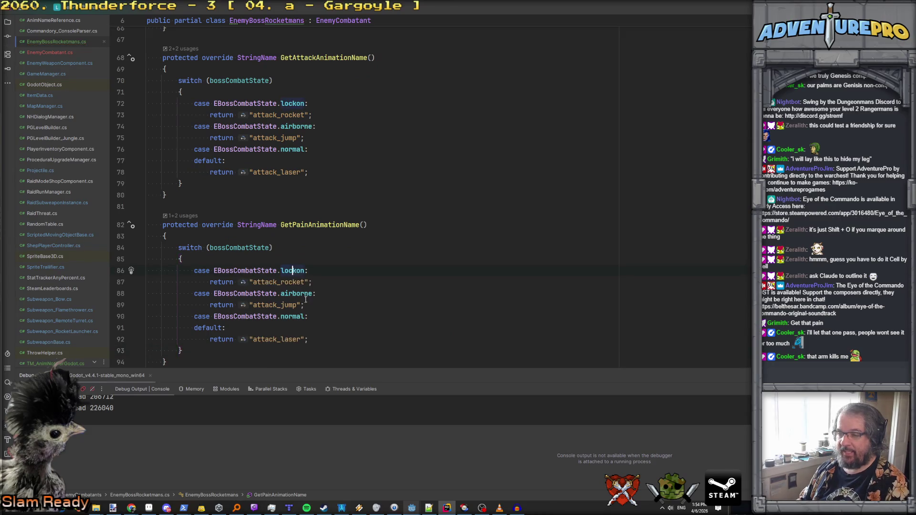
{"action": "left_click", "coordinate": [301, 293]}
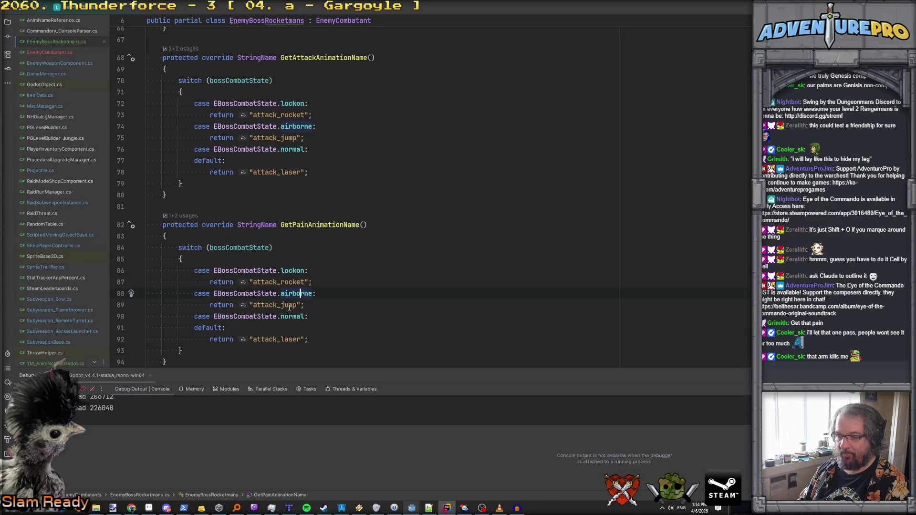
{"action": "left_click", "coordinate": [252, 305]}
{"action": "double_click", "coordinate": [254, 305]}
{"action": "type", "text": "pain_jump"}
Delete the lockon and normal cases from the pasted switch.
{"action": "left_click", "coordinate": [147, 270]}
{"action": "key", "text": "shift+Down"}
{"action": "key", "text": "shift+Down"}
{"action": "key", "text": "Delete"}
{"action": "key", "text": "Down"}
{"action": "key", "text": "Down"}
{"action": "key", "text": "shift+Down"}
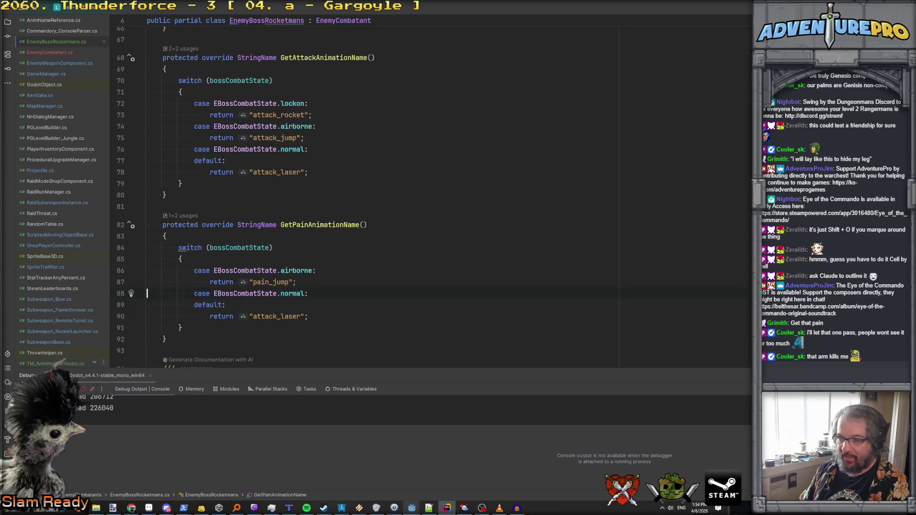
{"action": "key", "text": "Delete"}
Replace the default attack_laser return with base.GetPainAnimationName();.
{"action": "key", "text": "Down"}
{"action": "key", "text": "End"}
{"action": "key", "text": "BackSpace"}
{"action": "key", "text": "BackSpace"}
{"action": "key", "text": "BackSpace"}
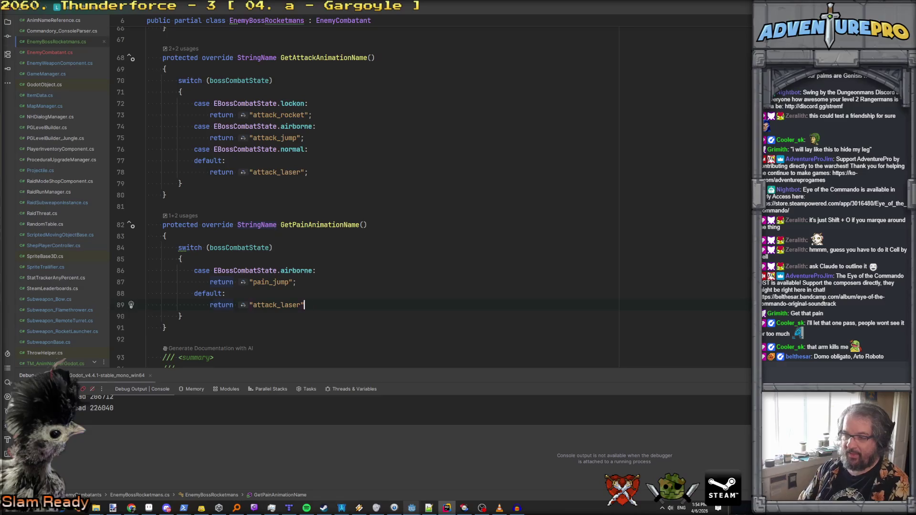
{"action": "key", "text": "BackSpace"}
{"action": "key", "text": "BackSpace"}
{"action": "key", "text": "BackSpace"}
{"action": "type", "text": "ba"}
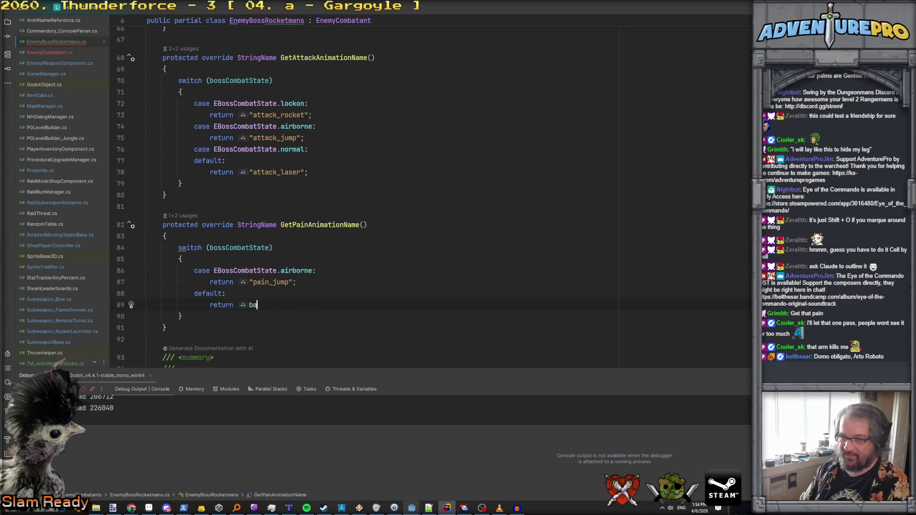
{"action": "type", "text": "se.GetPai"}
{"action": "key", "text": "Return"}
{"action": "type", "text": ";"}
{"action": "left_click", "coordinate": [182, 317]}
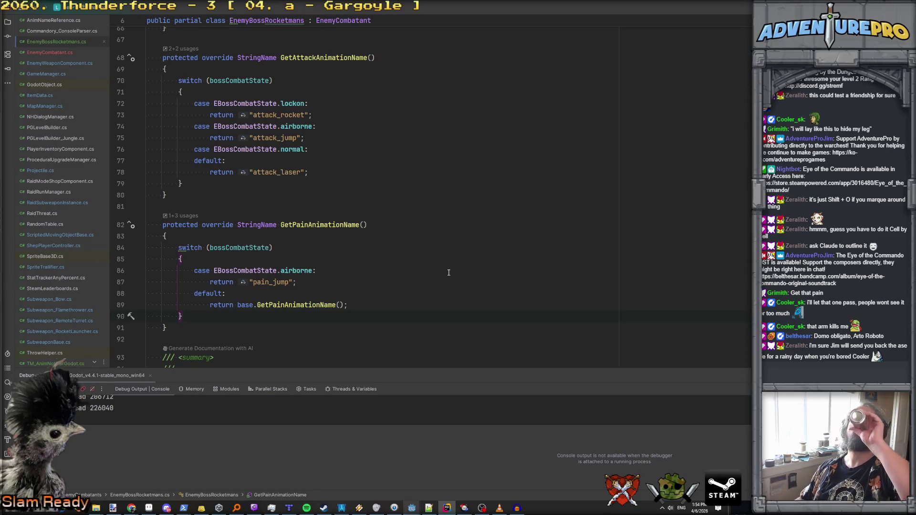
{"action": "left_click", "coordinate": [310, 205]}
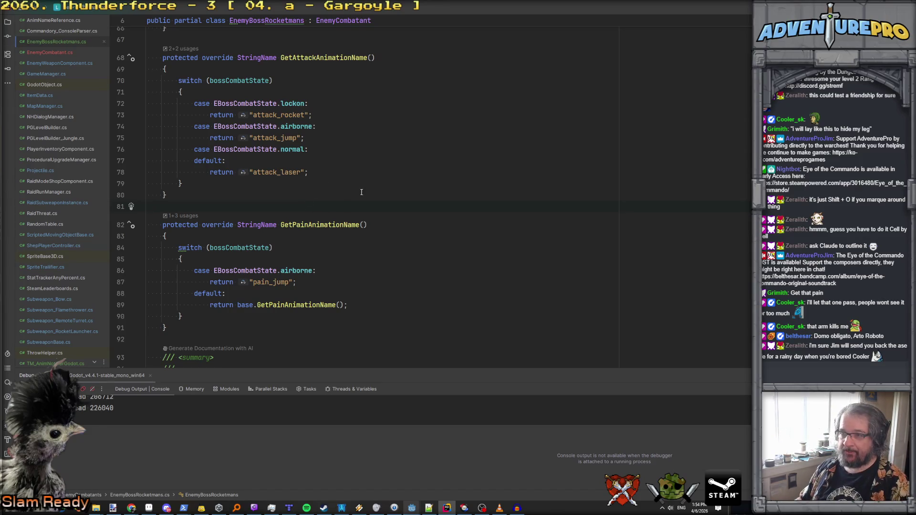
{"action": "scroll", "coordinate": [368, 193], "scroll_direction": "up", "scroll_amount": 1}
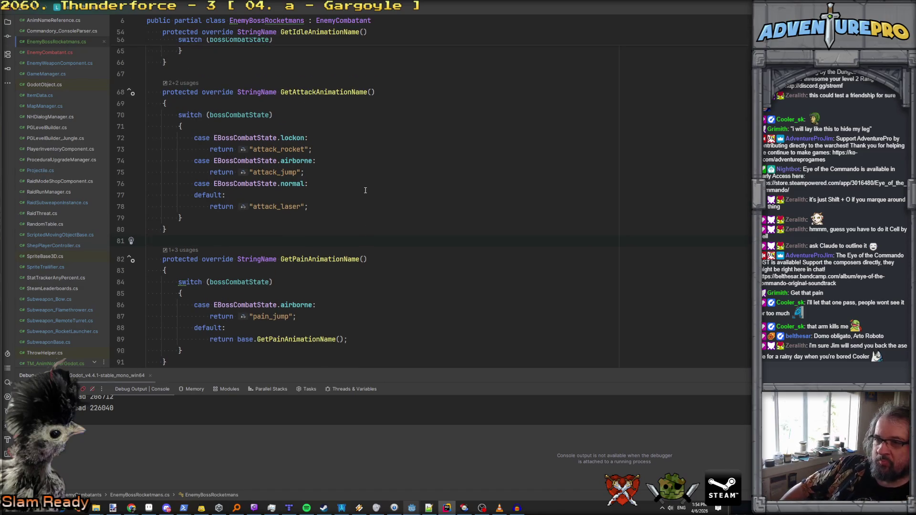
{"action": "scroll", "coordinate": [366, 191], "scroll_direction": "down", "scroll_amount": 4}
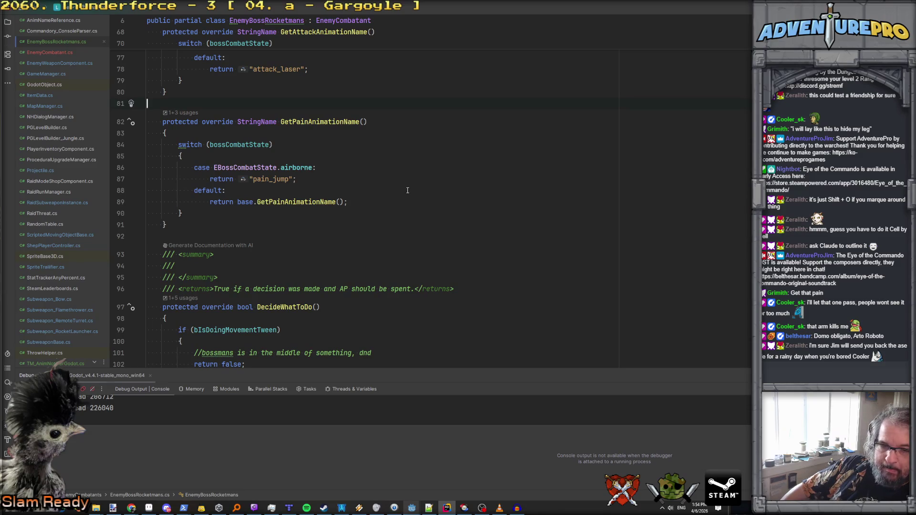
{"action": "scroll", "coordinate": [407, 190], "scroll_direction": "up", "scroll_amount": 4}
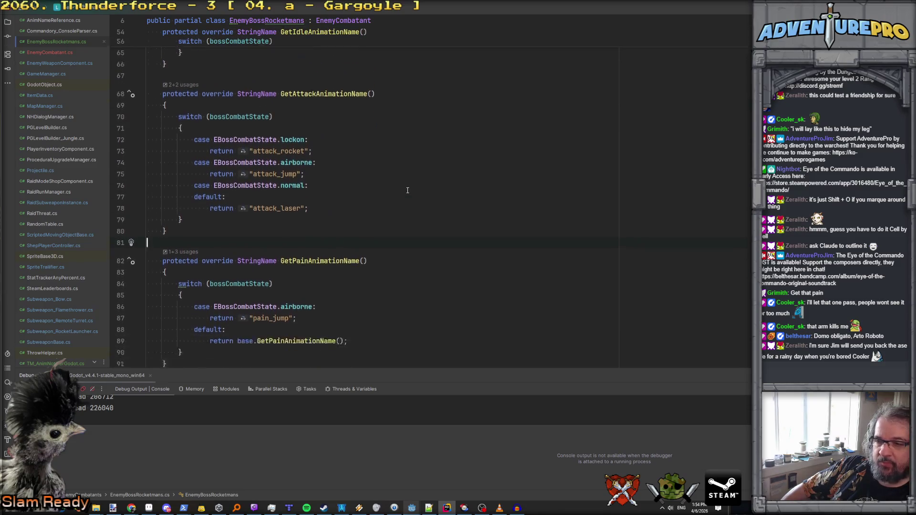
{"action": "scroll", "coordinate": [408, 190], "scroll_direction": "down", "scroll_amount": 4}
{"action": "left_click", "coordinate": [415, 202]}
{"action": "key", "text": "Up"}
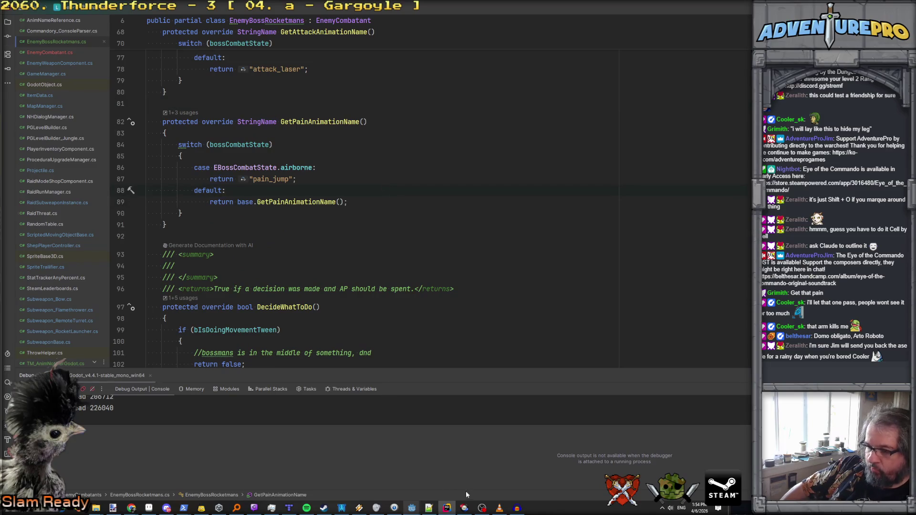
{"action": "mouse_move", "coordinate": [407, 500]}
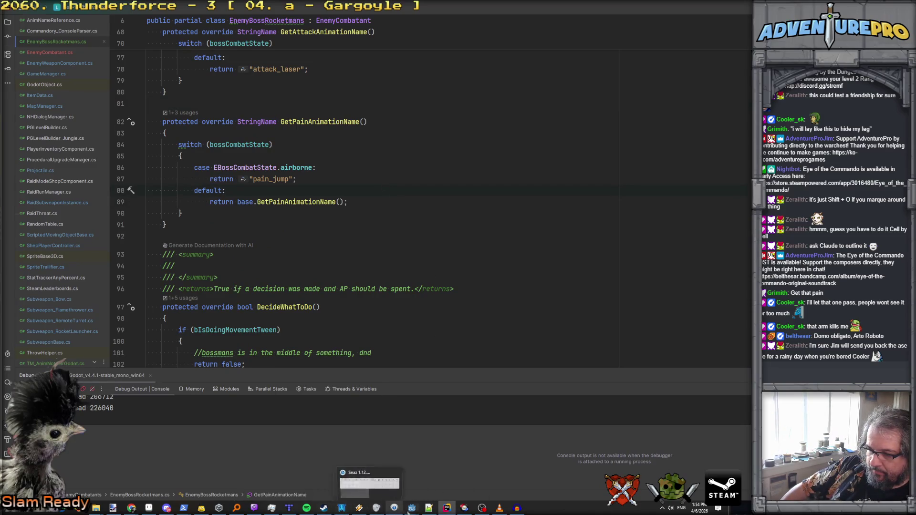
{"action": "left_click", "coordinate": [425, 487]}
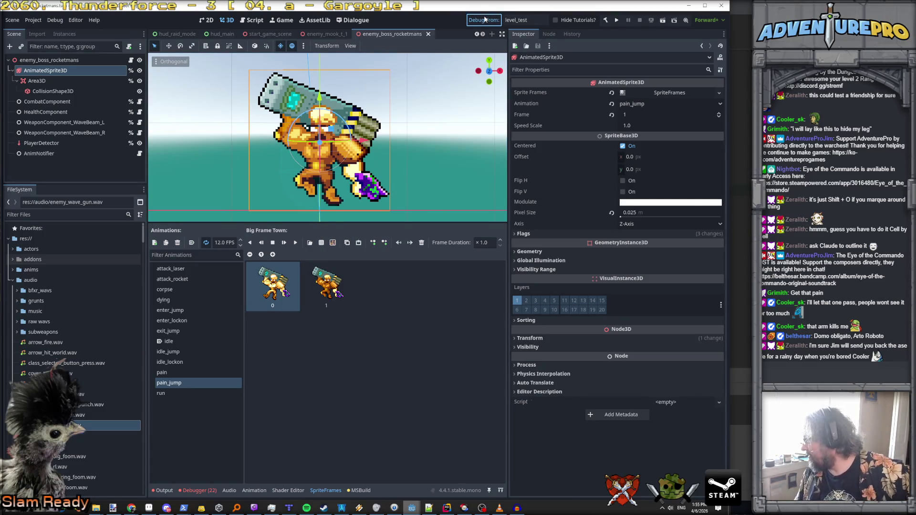
Save the enemy_boss_rocketmans scene, including its two-frame pain_jump animation.
{"action": "key", "text": "ctrl+s"}
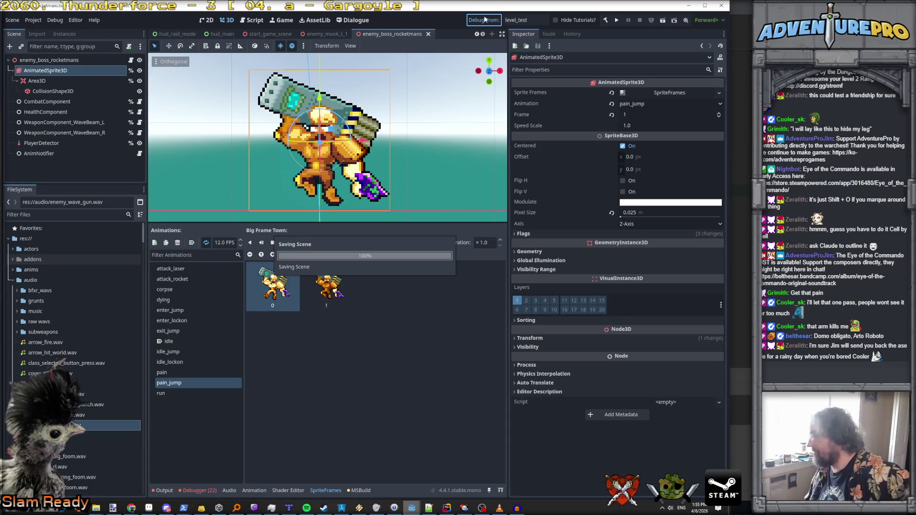
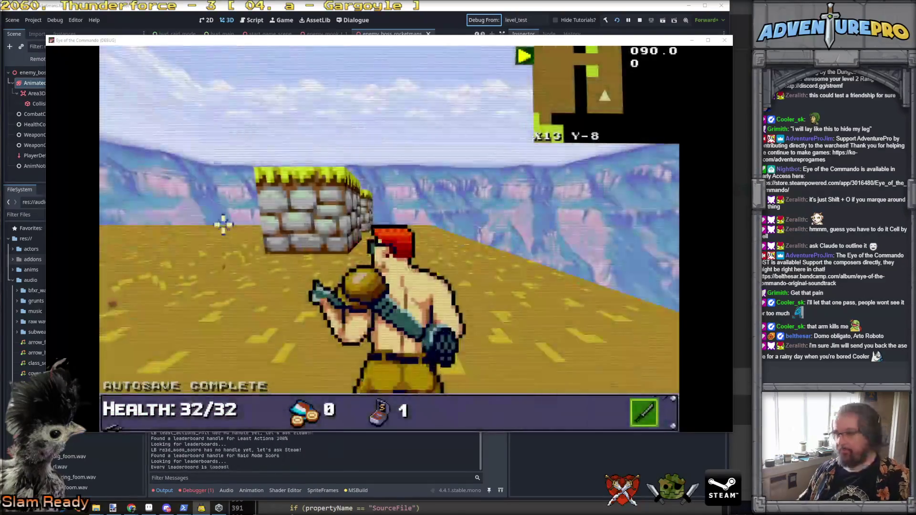
Advance west and sidestep to close in on the rocket-launcher boss.
{"action": "key", "text": "Left"}
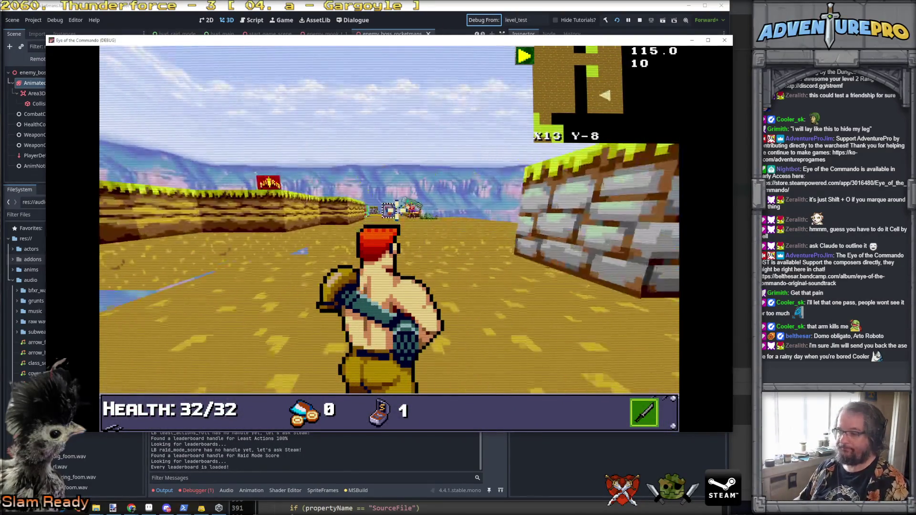
{"action": "key", "text": "Up"}
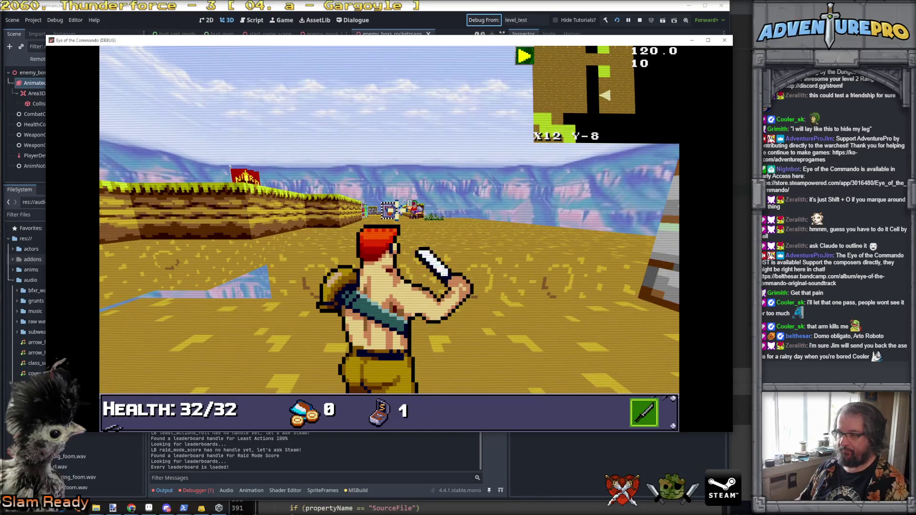
{"action": "key", "text": "Up"}
{"action": "key", "text": "Up"}
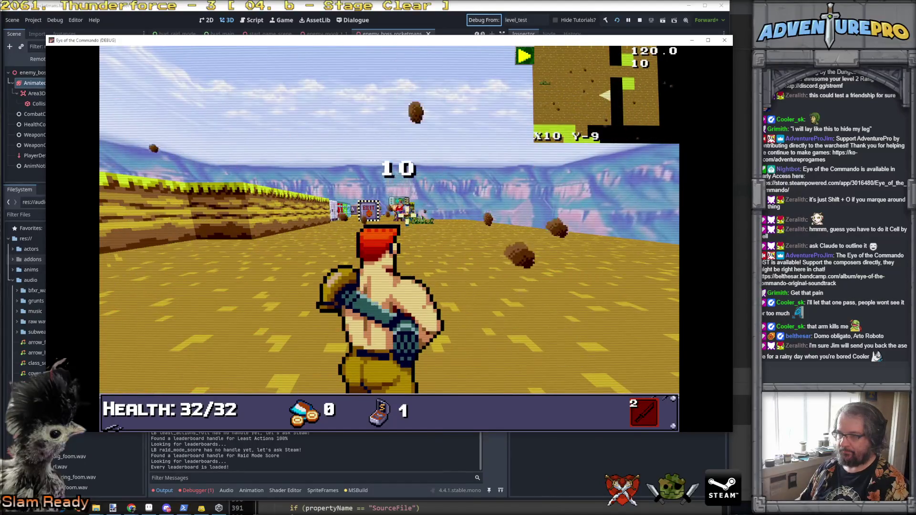
{"action": "key", "text": "d"}
{"action": "key", "text": "Up"}
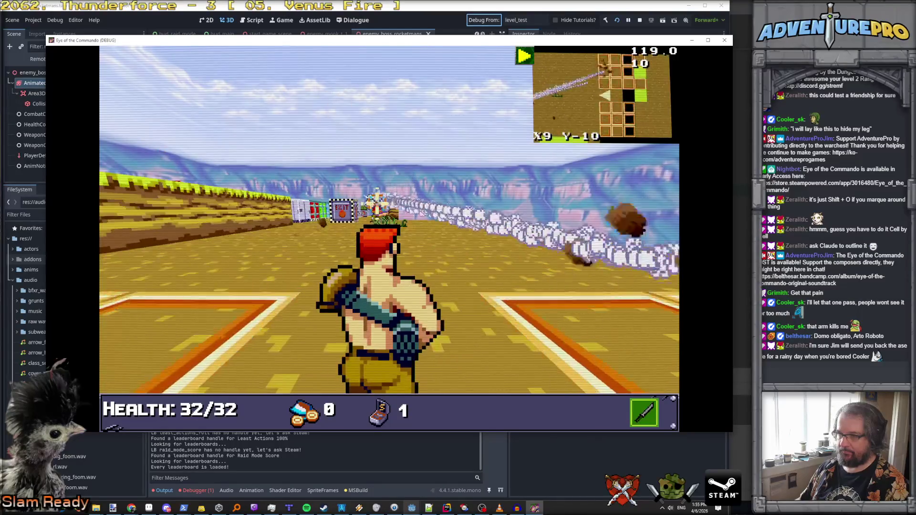
{"action": "key", "text": "Up"}
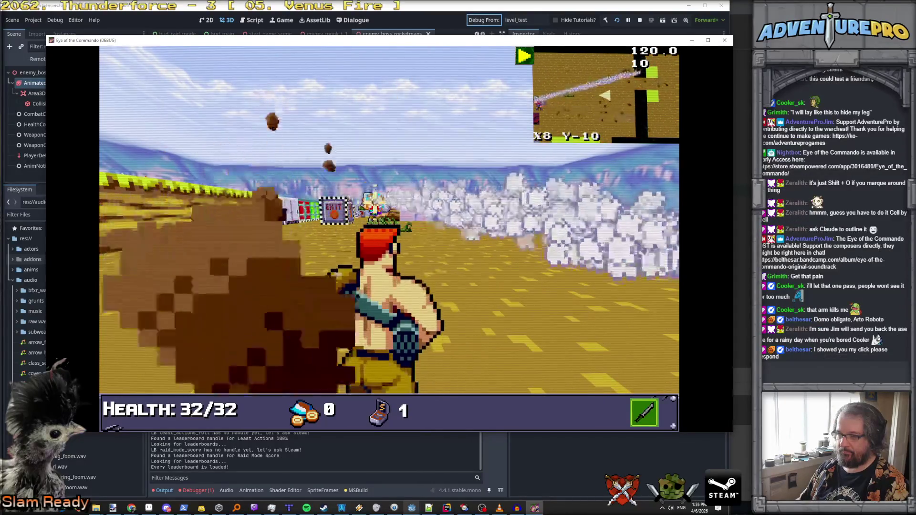
{"action": "key", "text": "Up"}
Land repeated 10-damage hits on the boss, leaving the commando at 24/32 health.
{"action": "key", "text": "space"}
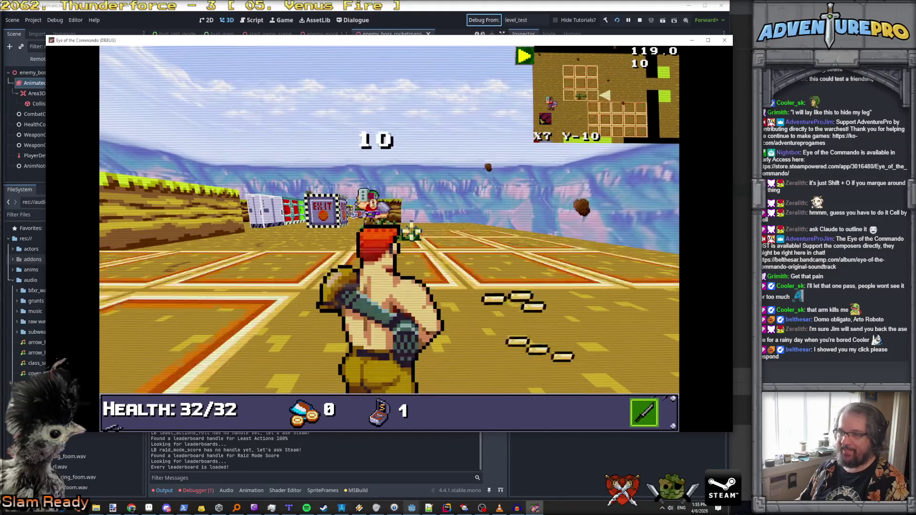
{"action": "key", "text": "space"}
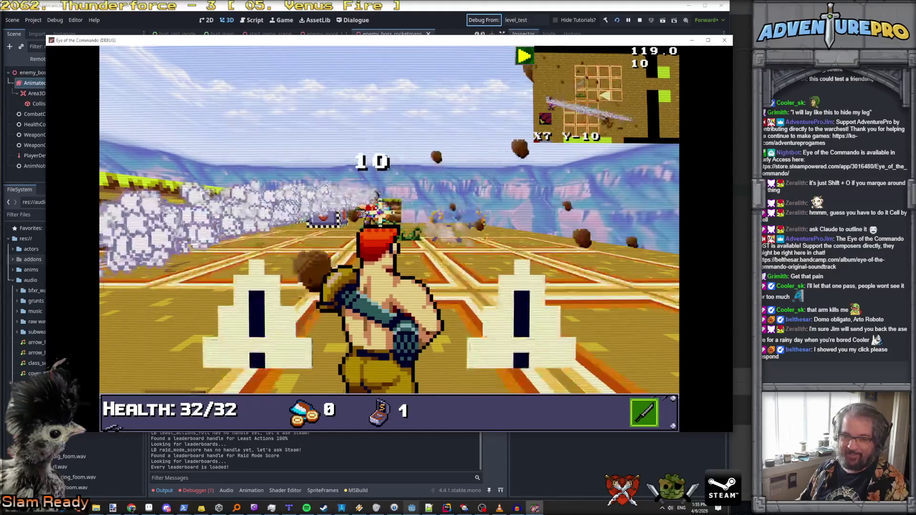
{"action": "key", "text": "a"}
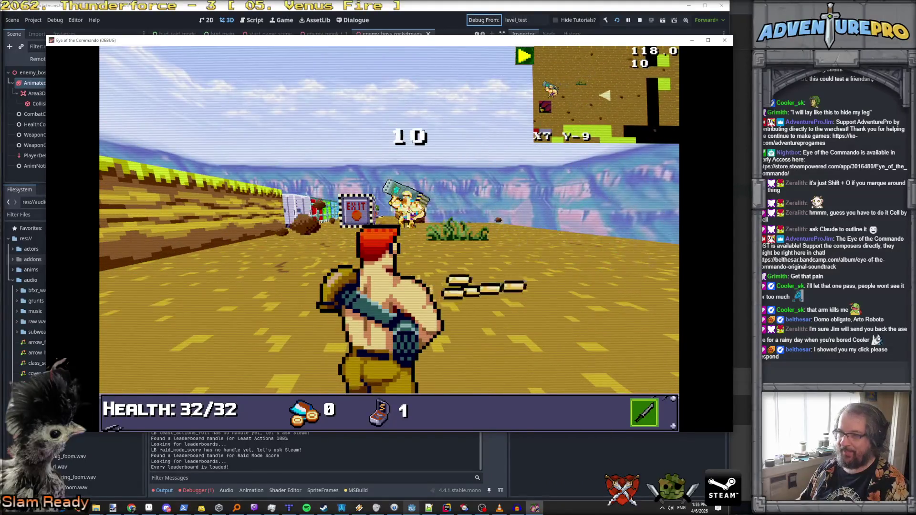
{"action": "key", "text": "space"}
{"action": "key", "text": "space"}
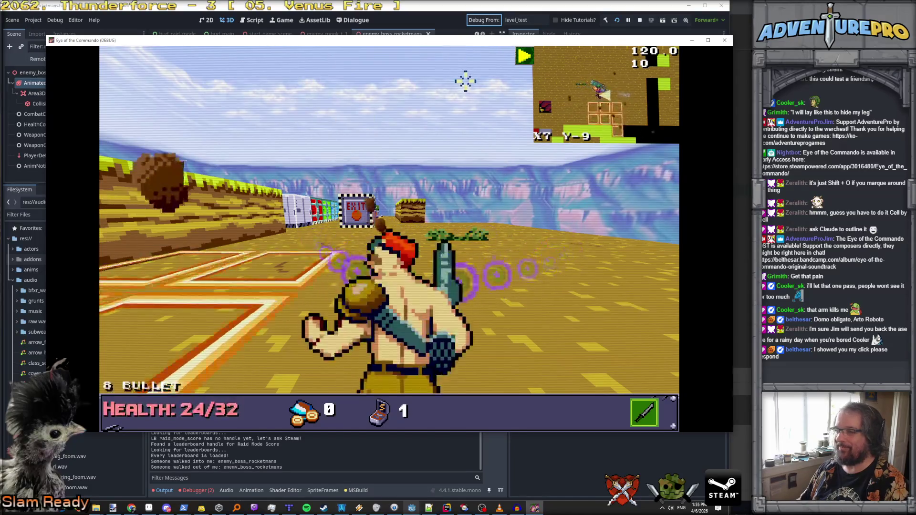
Face the boss, back off from its leap, and fire bursts of shots.
{"action": "key", "text": "Left"}
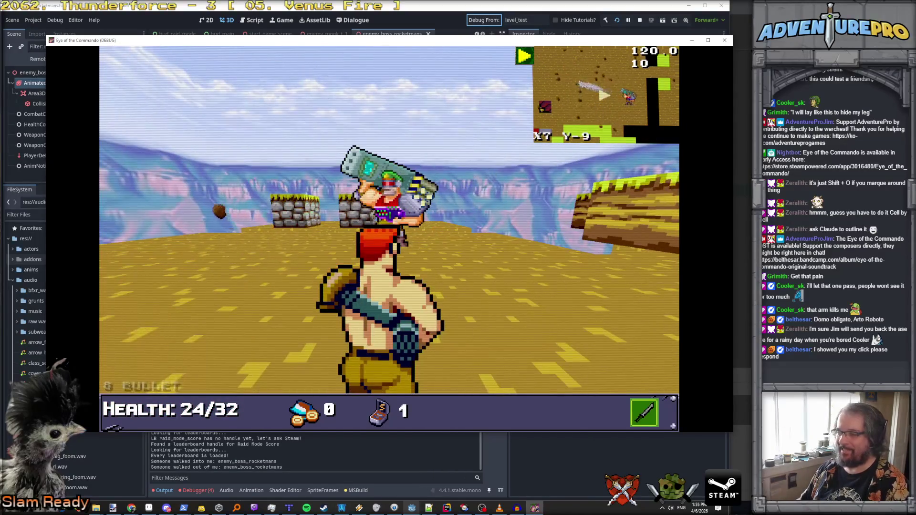
{"action": "key", "text": "Up"}
{"action": "key", "text": "Down"}
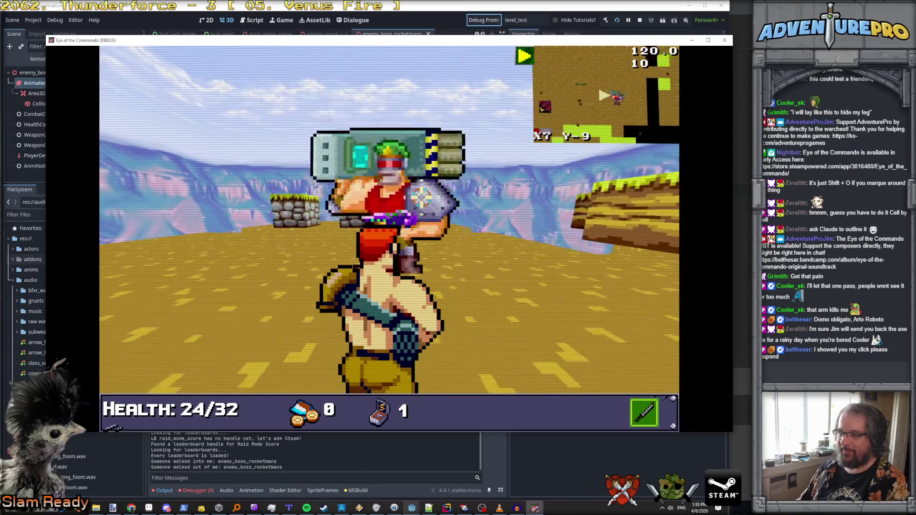
{"action": "key", "text": "space"}
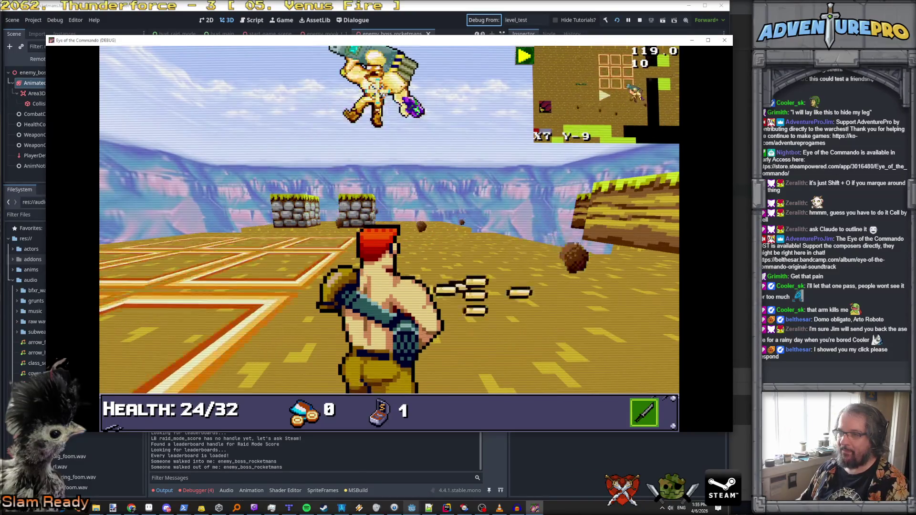
{"action": "key", "text": "space"}
{"action": "key", "text": "space"}
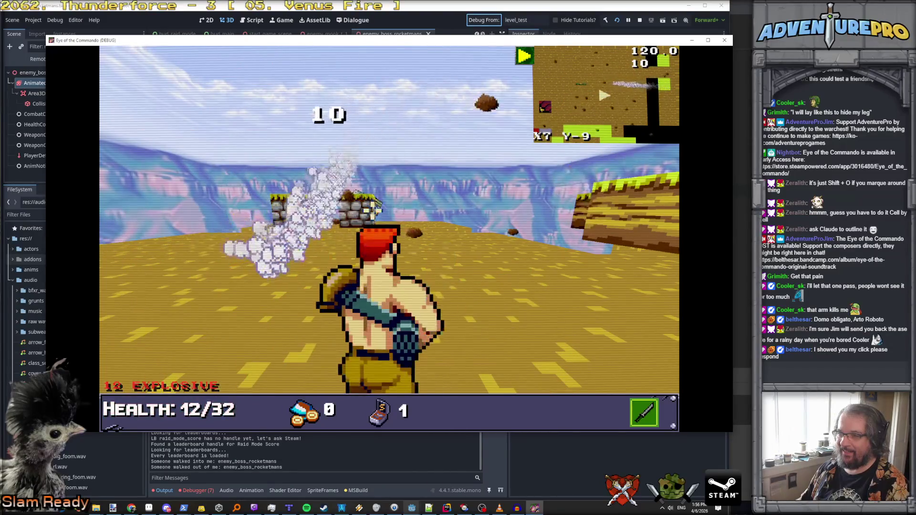
{"action": "key", "text": "space"}
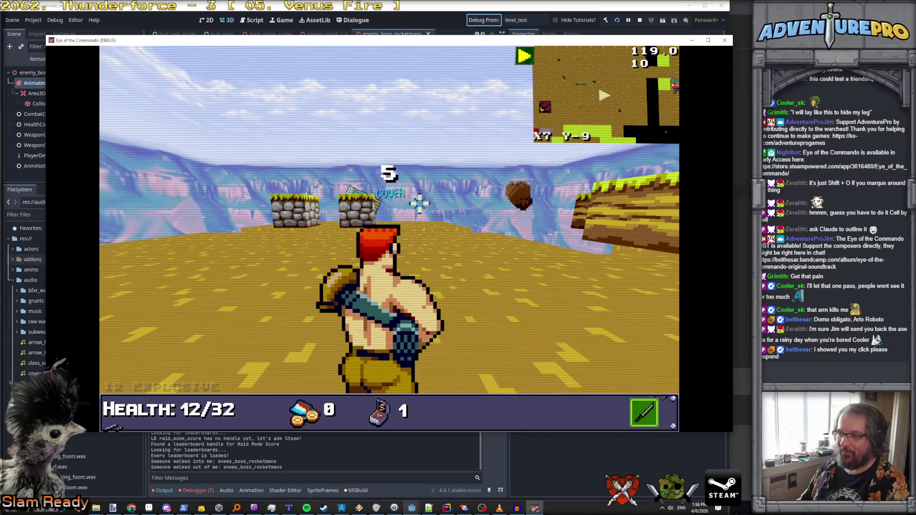
{"action": "key", "text": "Right"}
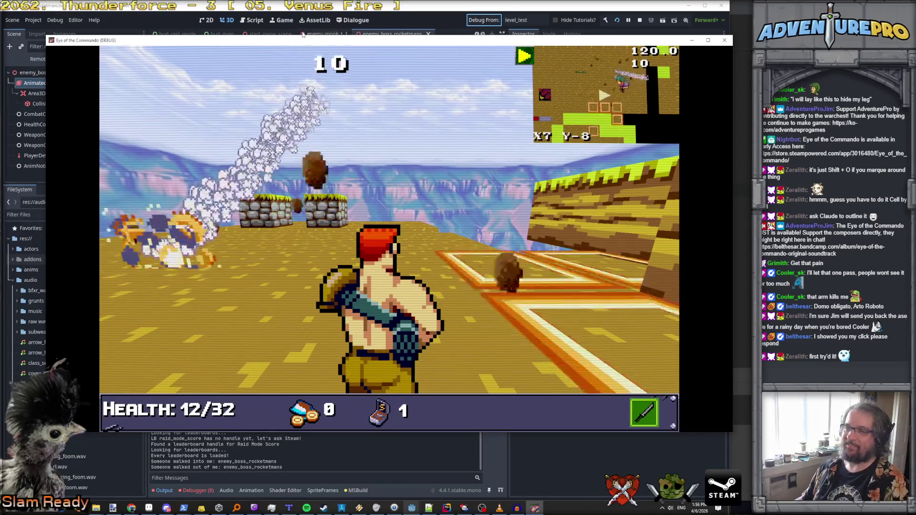
Throw a grenade and keep firing at the boss as health drops to 4/32.
{"action": "key", "text": "Left"}
{"action": "key", "text": "space"}
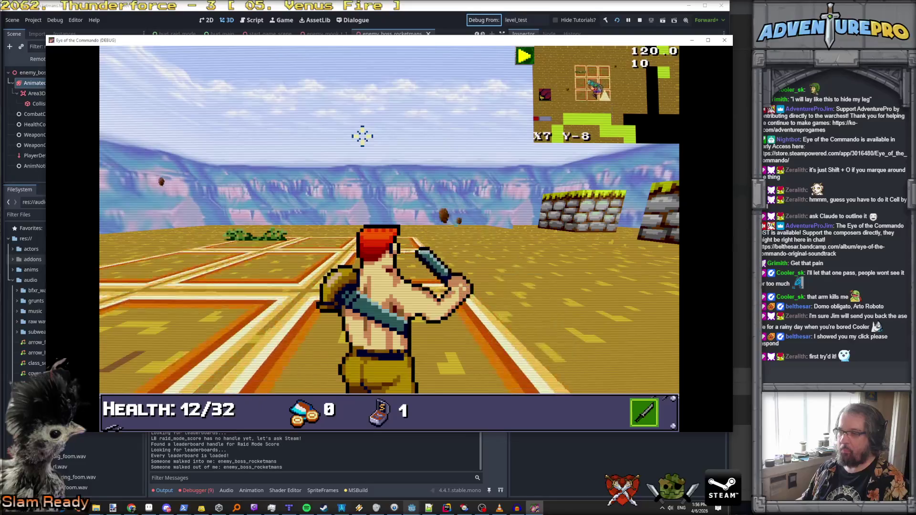
{"action": "key", "text": "Up"}
{"action": "key", "text": "Up"}
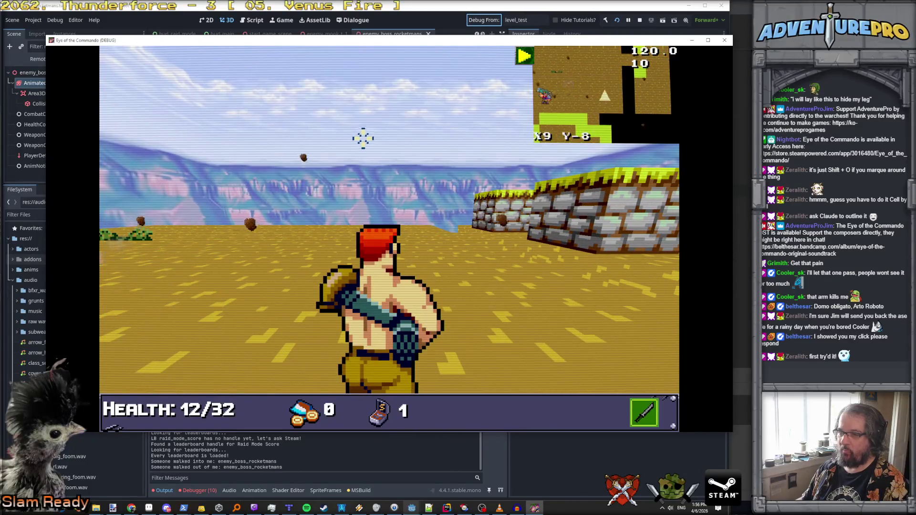
{"action": "key", "text": "Left"}
{"action": "key", "text": "space"}
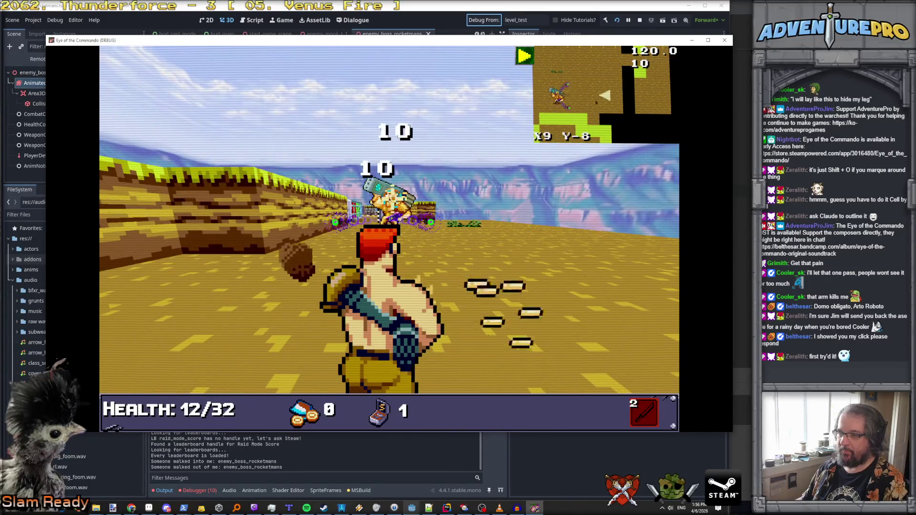
{"action": "key", "text": "space"}
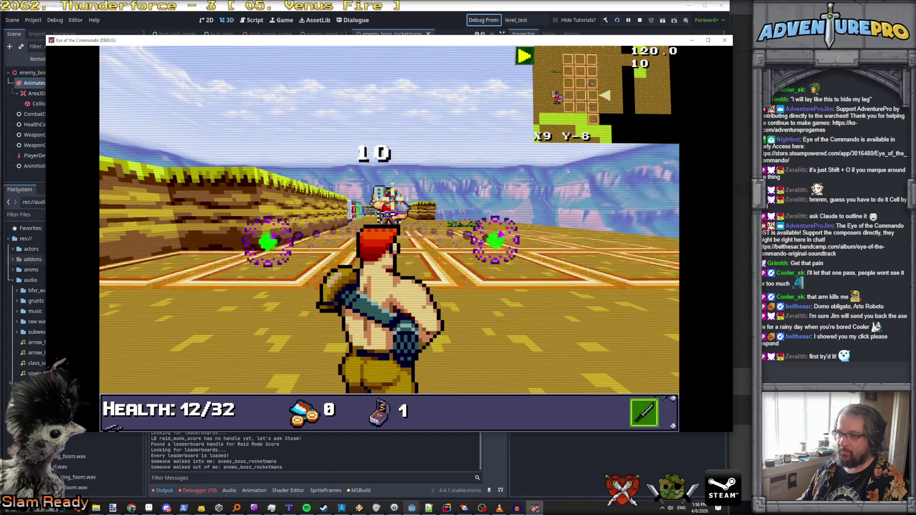
{"action": "key", "text": "Up"}
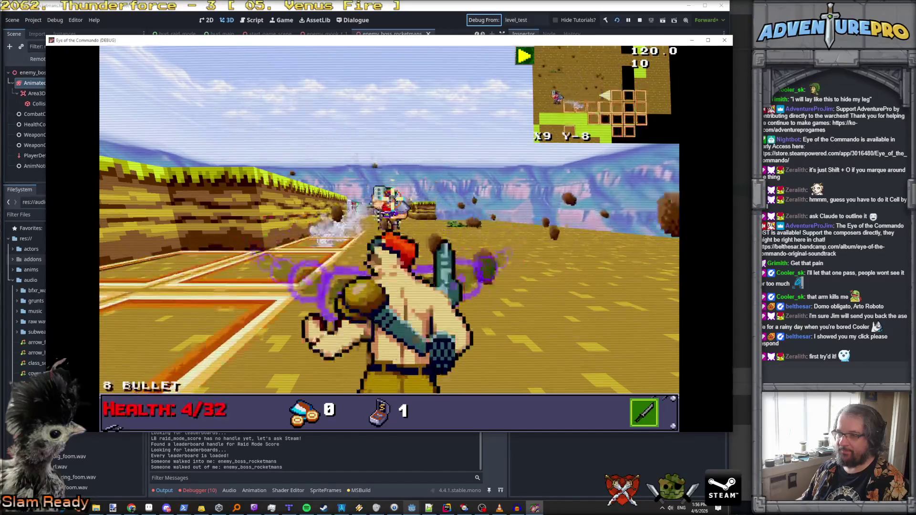
Advance across the tiled floor toward the EXIT sign, striking the boss several times.
{"action": "key", "text": "Left"}
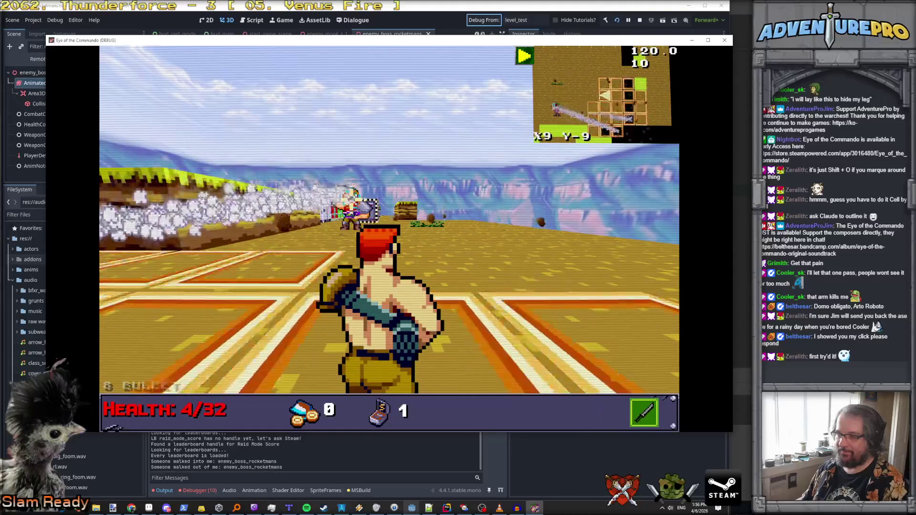
{"action": "key", "text": "Up"}
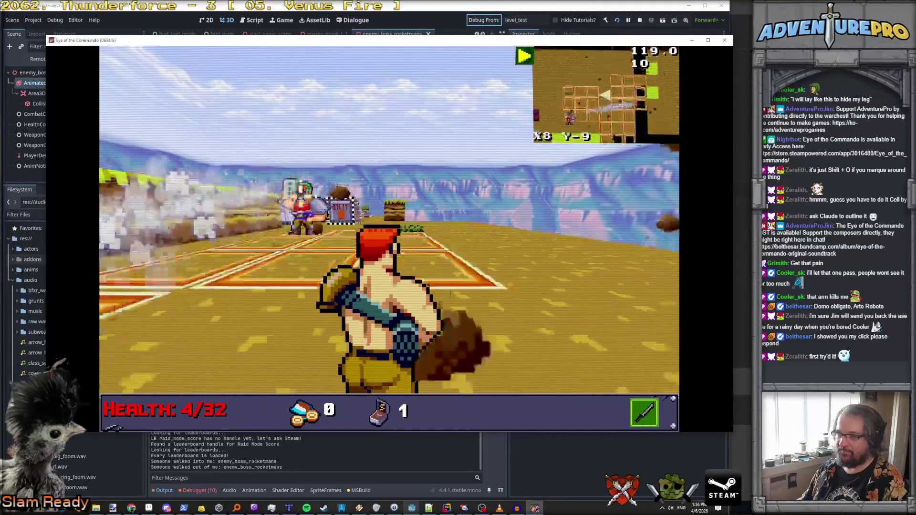
{"action": "key", "text": "space"}
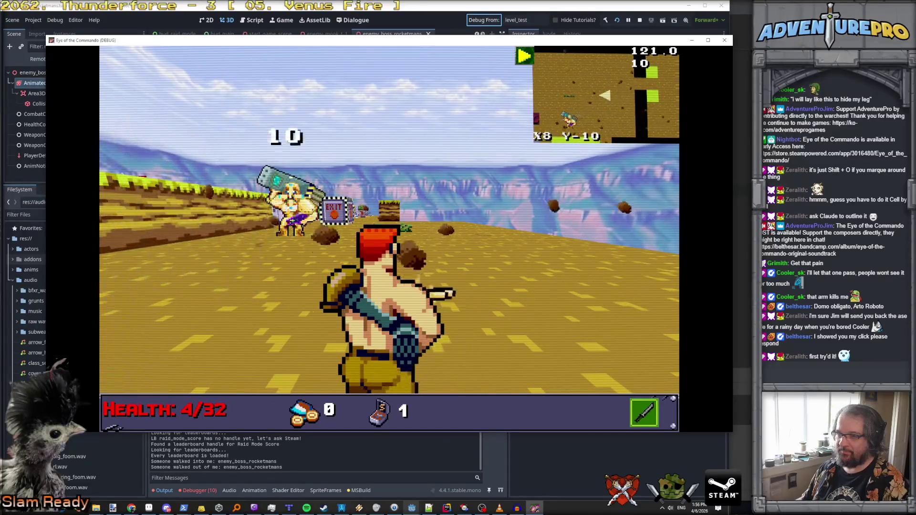
{"action": "key", "text": "Up"}
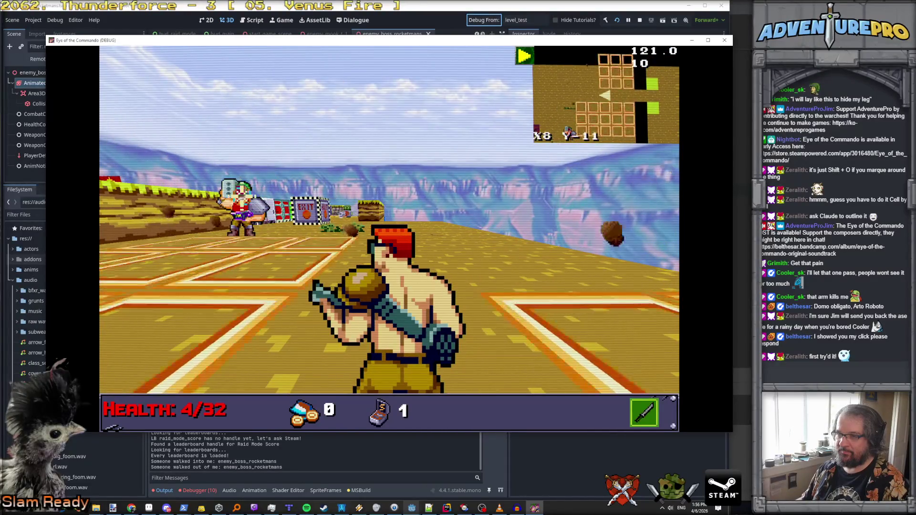
{"action": "key", "text": "Up"}
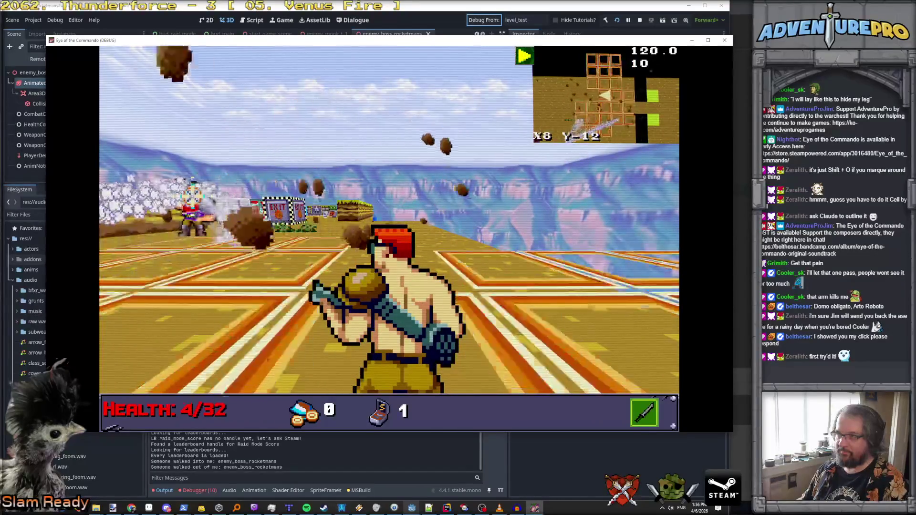
{"action": "key", "text": "Left"}
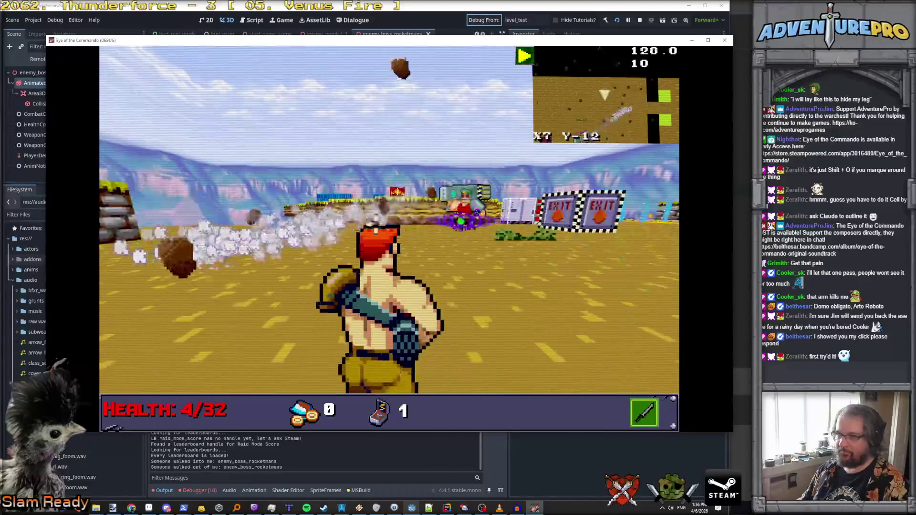
{"action": "key", "text": "space"}
{"action": "key", "text": "space"}
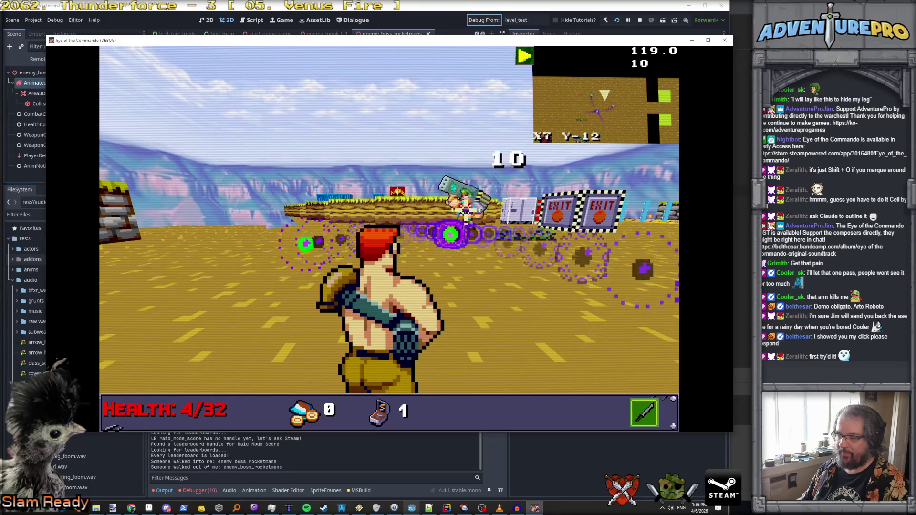
{"action": "key", "text": "space"}
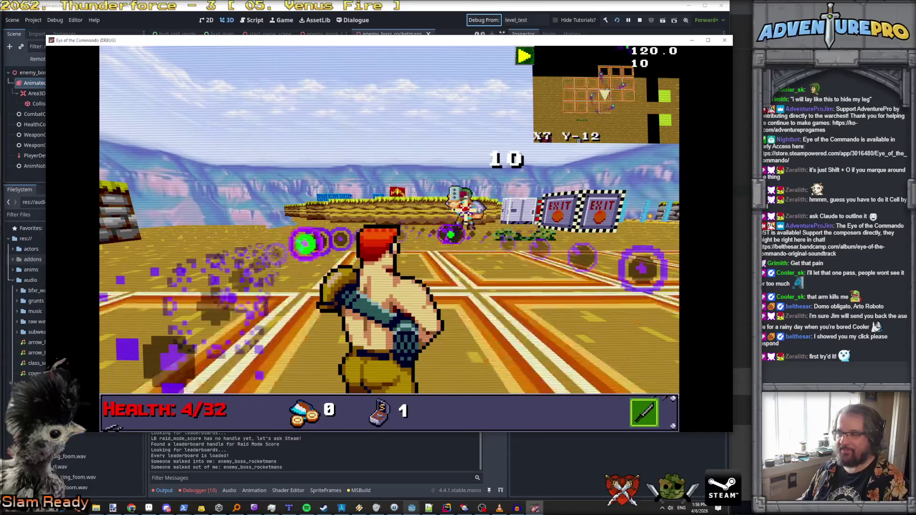
Switch to the rocket weapon, fire two rockets at the boss, then return to the rifle.
{"action": "key", "text": "space"}
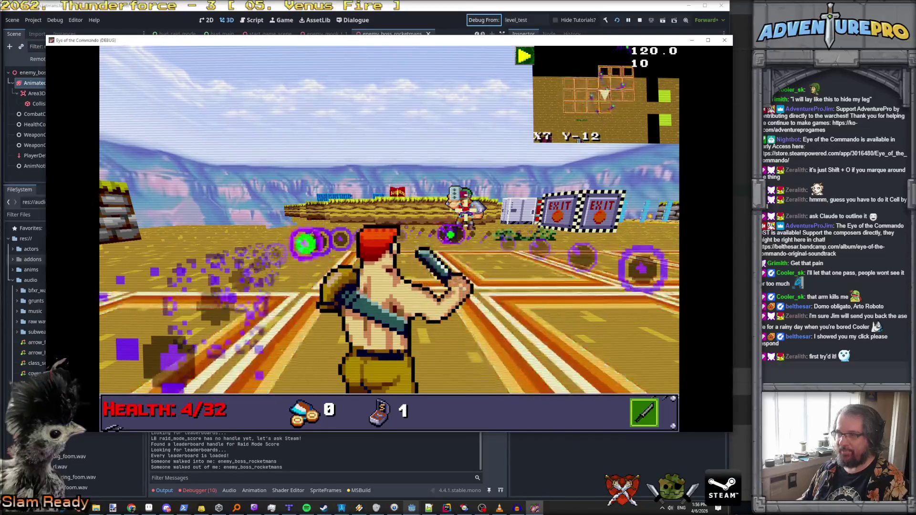
{"action": "key", "text": "Up"}
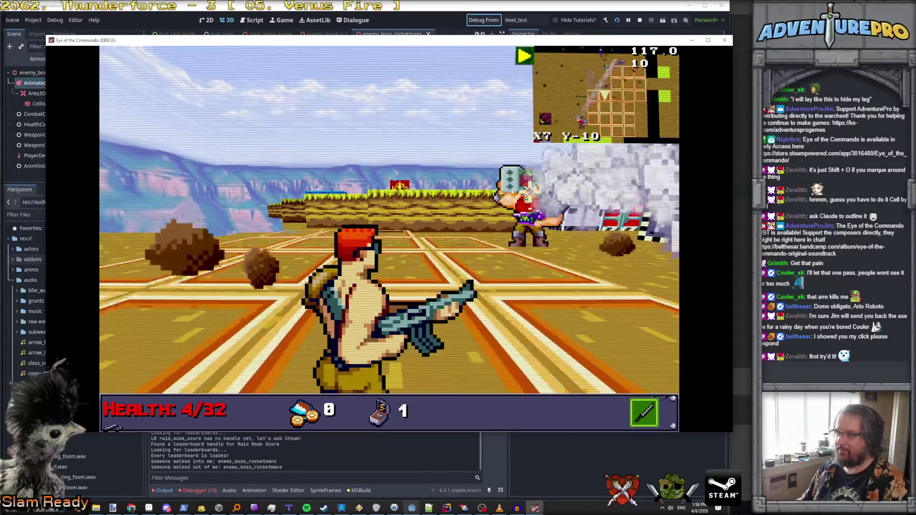
{"action": "key", "text": "space"}
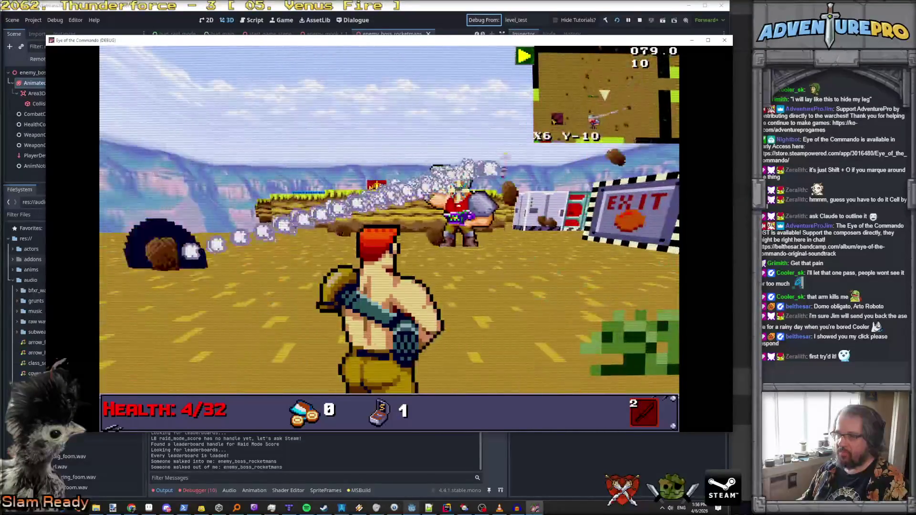
{"action": "key", "text": "space"}
{"action": "key", "text": "Right"}
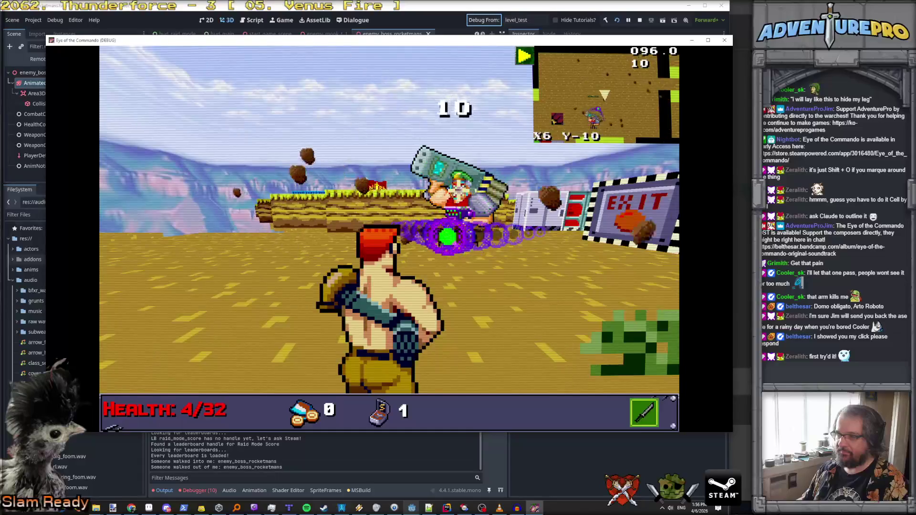
Attack the boss at close range, then dodge its barrage and fire again.
{"action": "key", "text": "Right"}
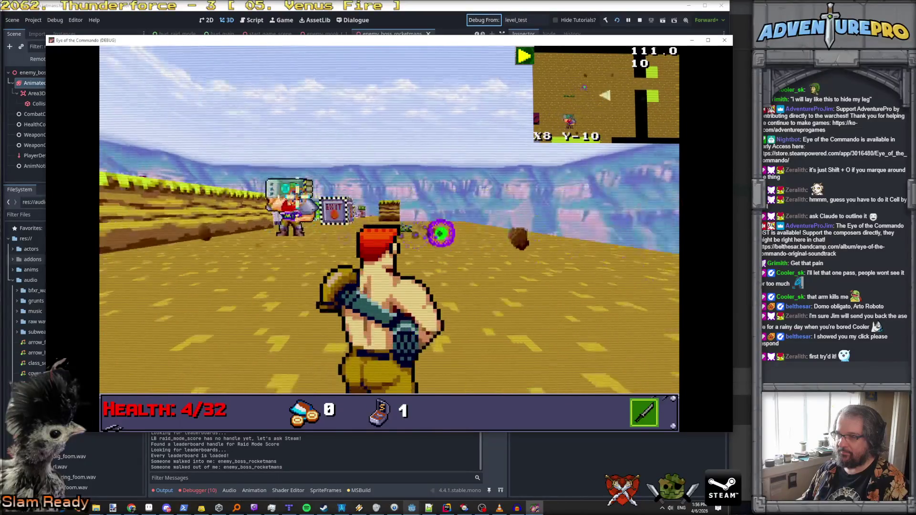
{"action": "key", "text": "Up"}
{"action": "key", "text": "space"}
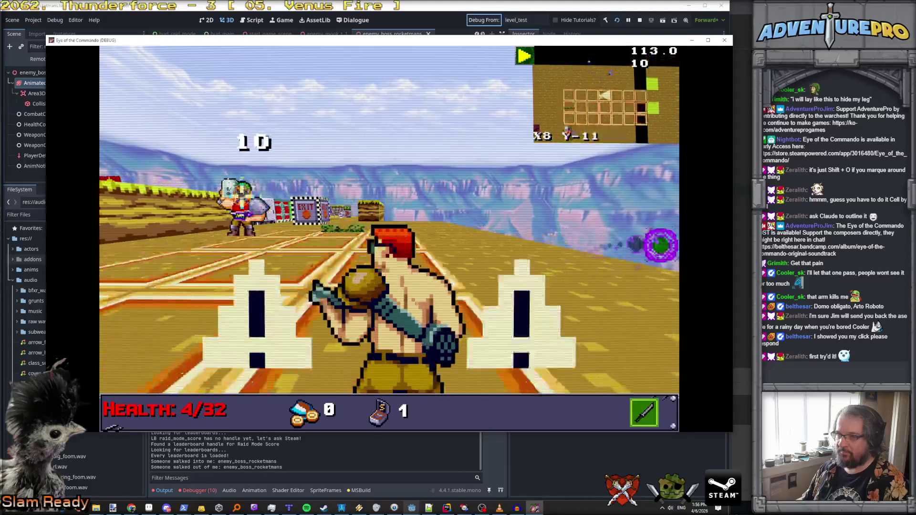
{"action": "key", "text": "Up"}
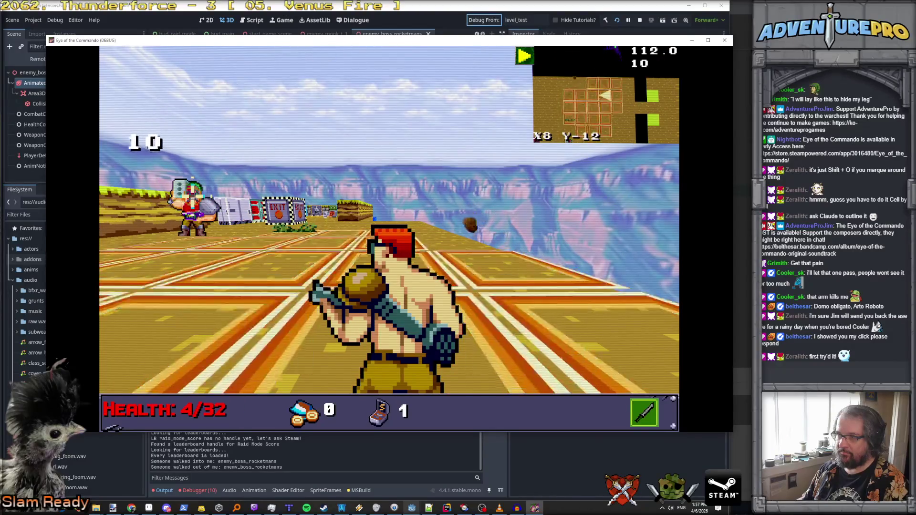
{"action": "key", "text": "s"}
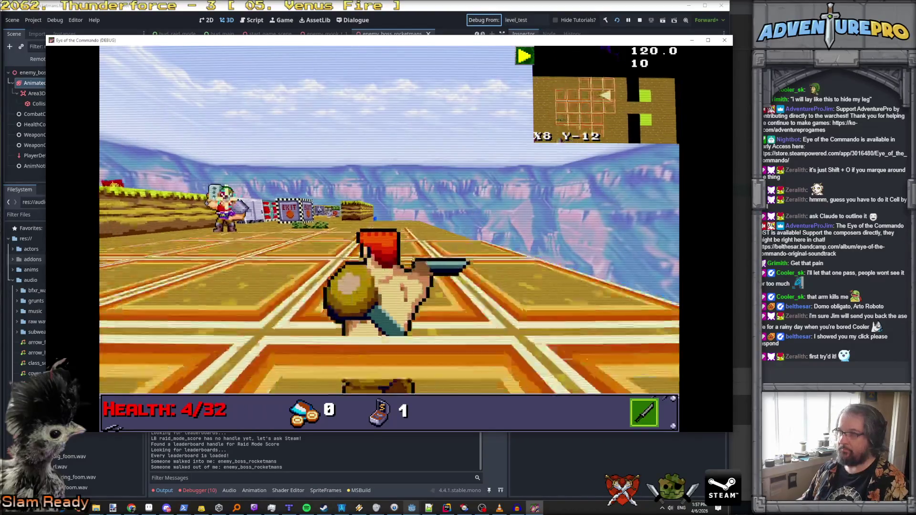
{"action": "key", "text": "w"}
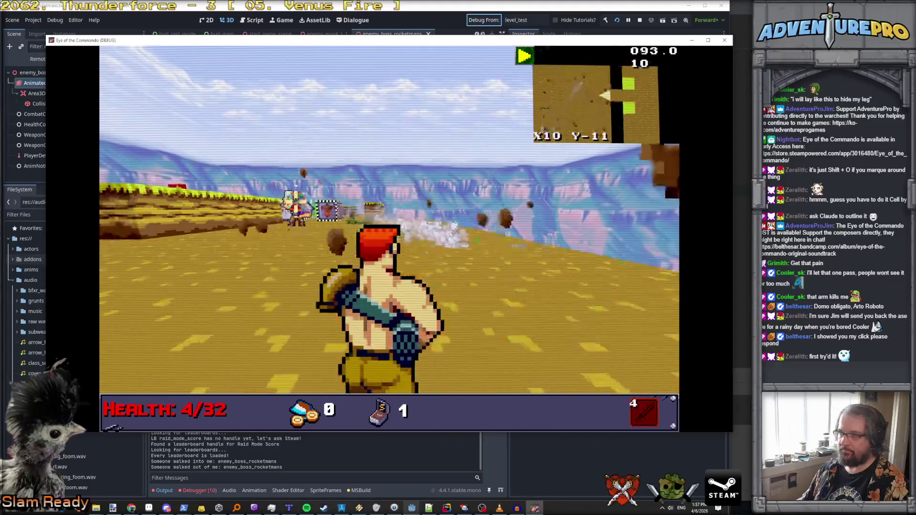
{"action": "key", "text": "a"}
{"action": "key", "text": "space"}
{"action": "key", "text": "space"}
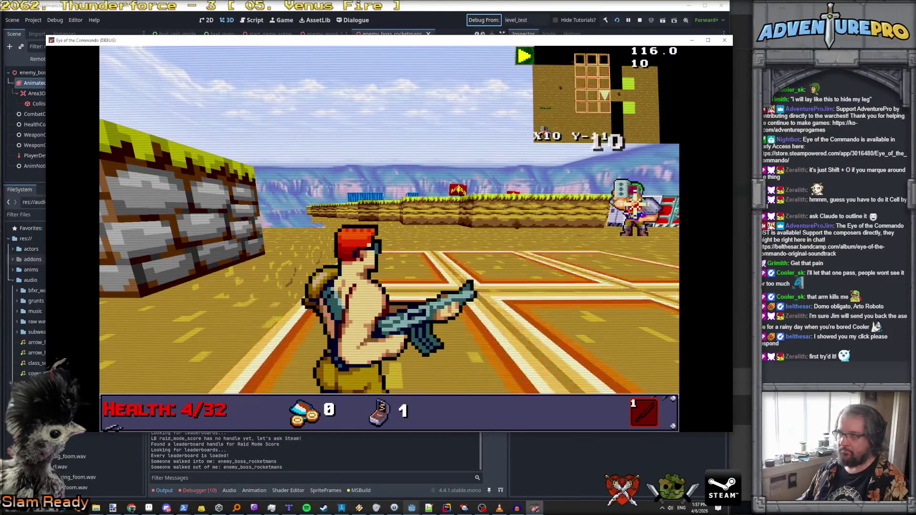
Advance past the stone wall, keeping up fire on the boss.
{"action": "key", "text": "w"}
{"action": "key", "text": "space"}
{"action": "key", "text": "e"}
{"action": "key", "text": "w"}
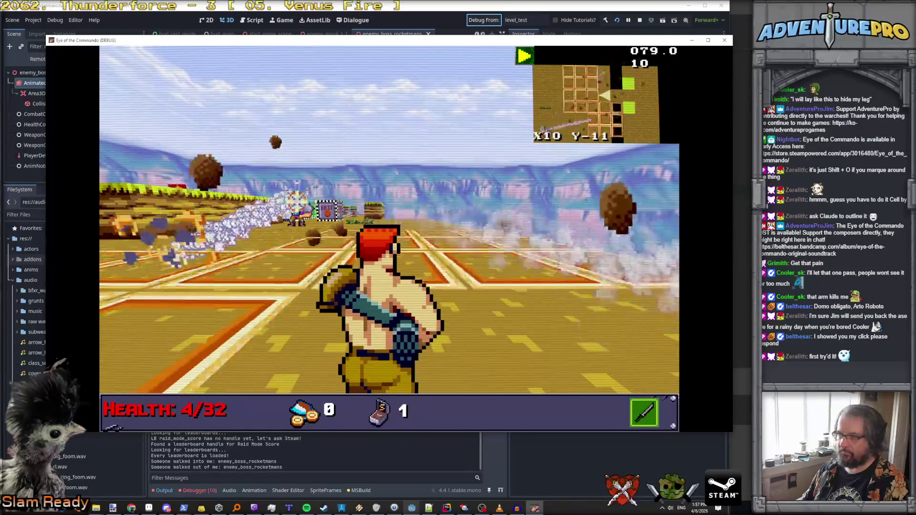
{"action": "key", "text": "w"}
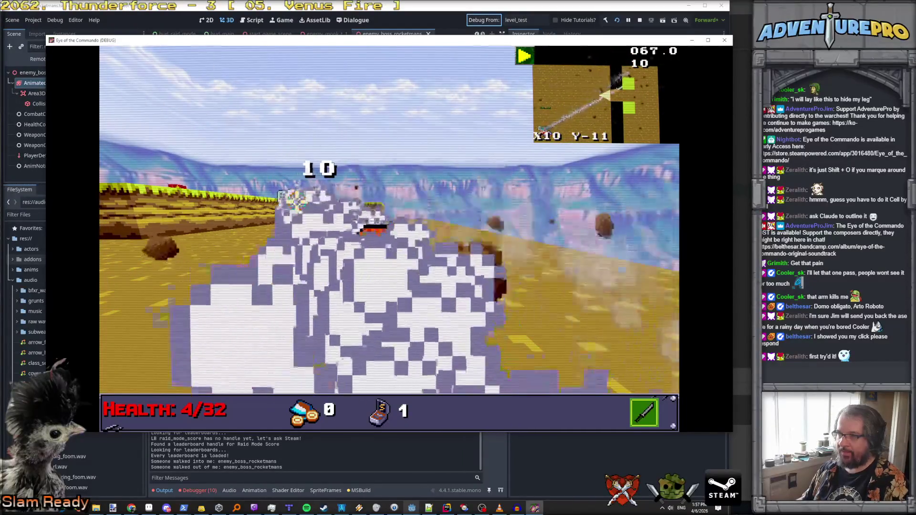
{"action": "key", "text": "space"}
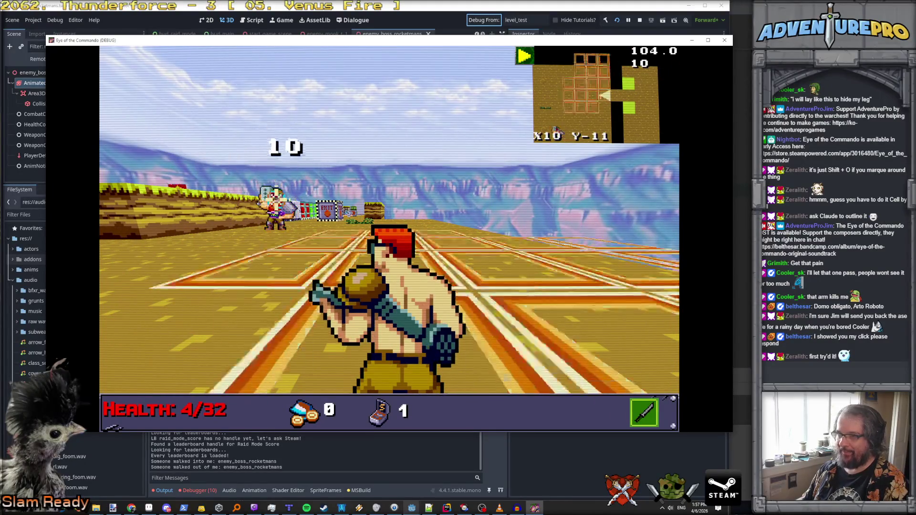
Evade the barrage and fire a last rocket until Game Over, then end the test run with F8.
{"action": "key", "text": "Up"}
{"action": "key", "text": "Down"}
{"action": "key", "text": "Down"}
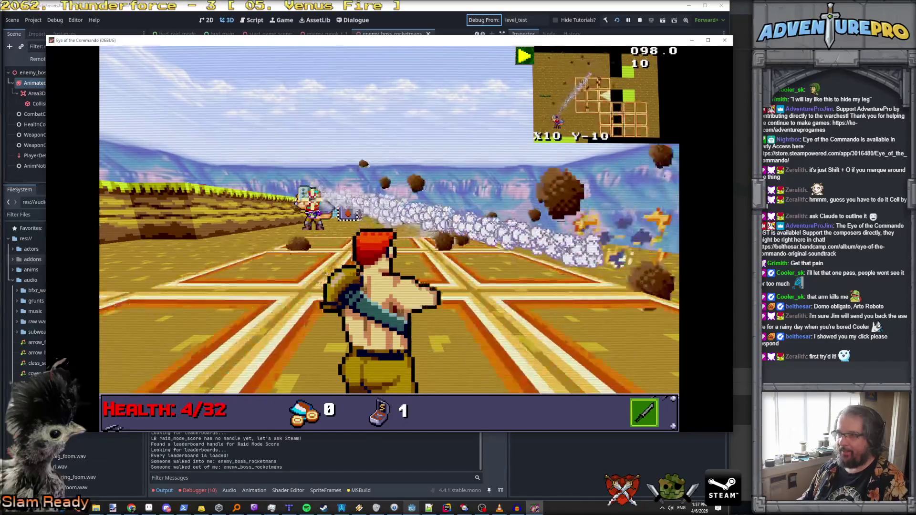
{"action": "key", "text": "Right"}
{"action": "key", "text": "Up"}
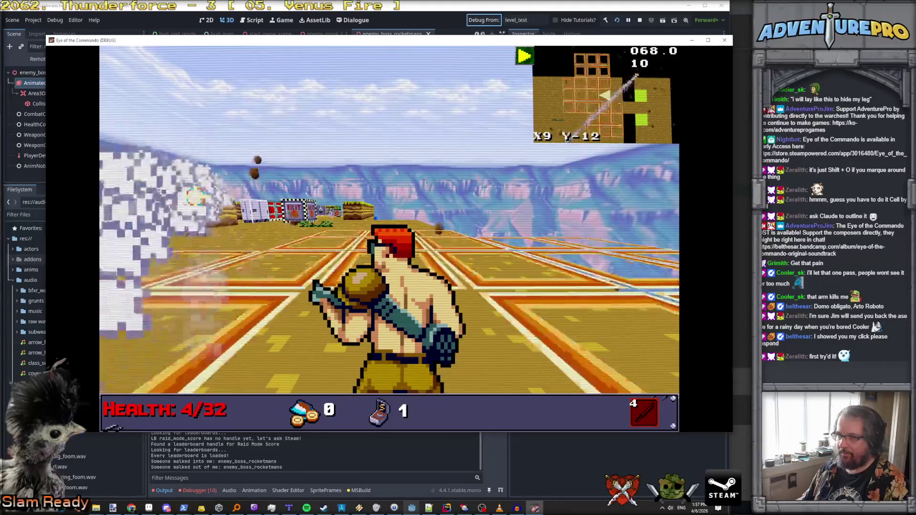
{"action": "key", "text": "space"}
{"action": "key", "text": "space"}
{"action": "key", "text": "space"}
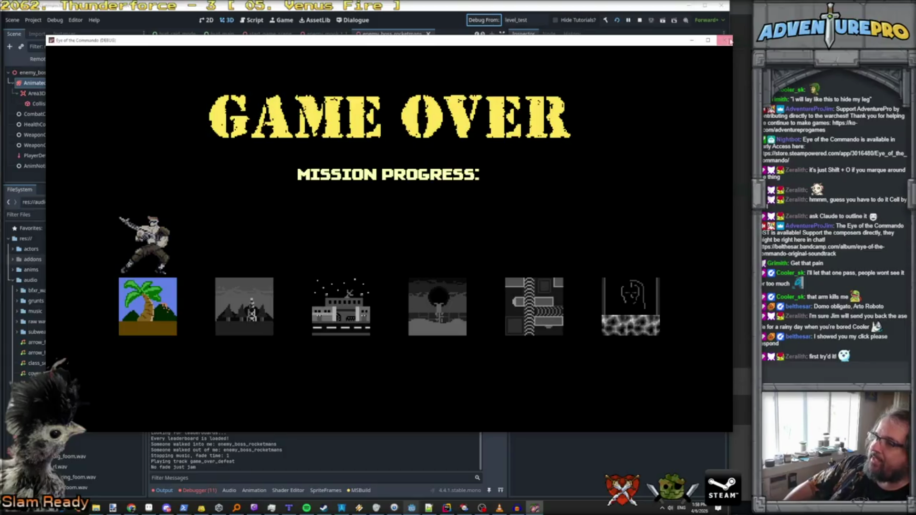
{"action": "key", "text": "F8"}
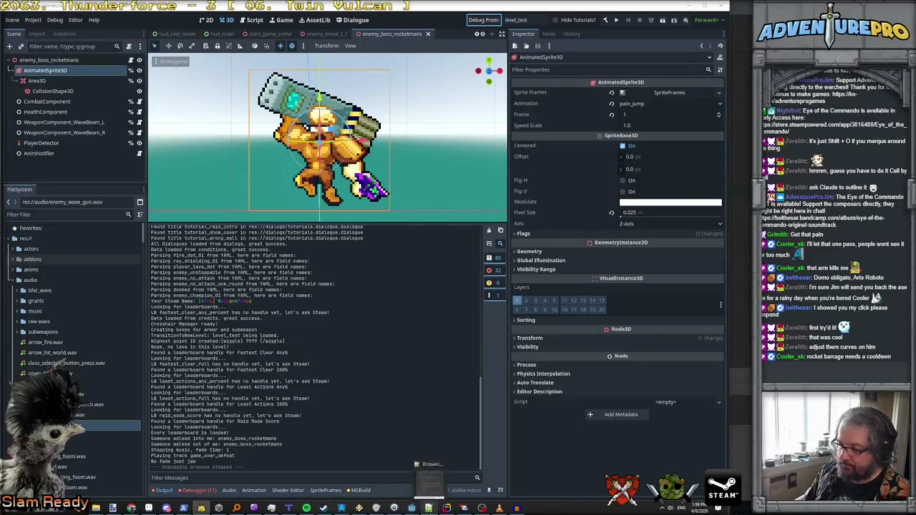
Accept Notepad++'s reload of the changed file and bring up the sotc_todo.txt dev log.
{"action": "left_click", "coordinate": [429, 484]}
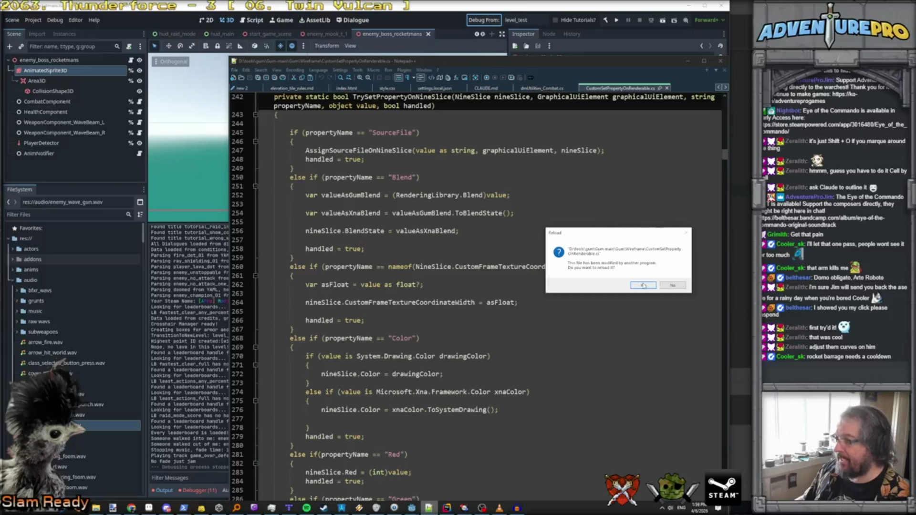
{"action": "left_click", "coordinate": [644, 285]}
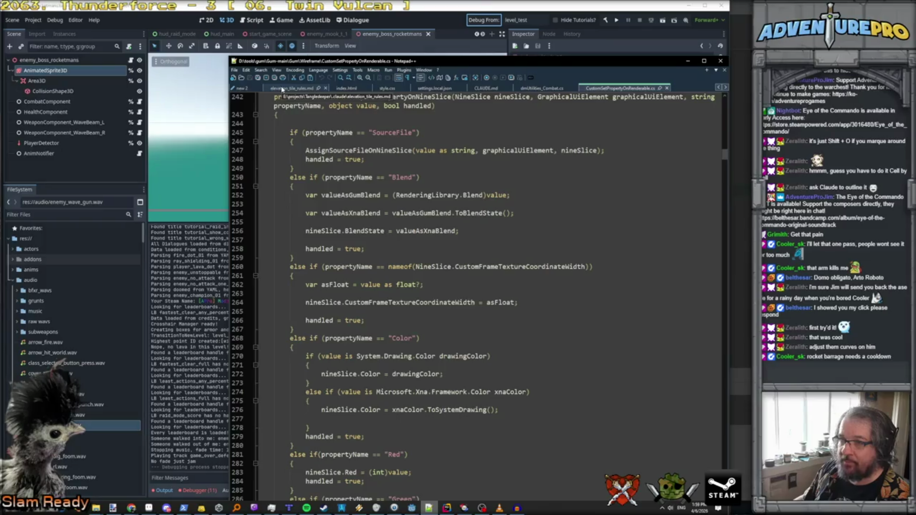
{"action": "left_click_drag", "start_coordinate": [358, 60], "coordinate": [818, 49]}
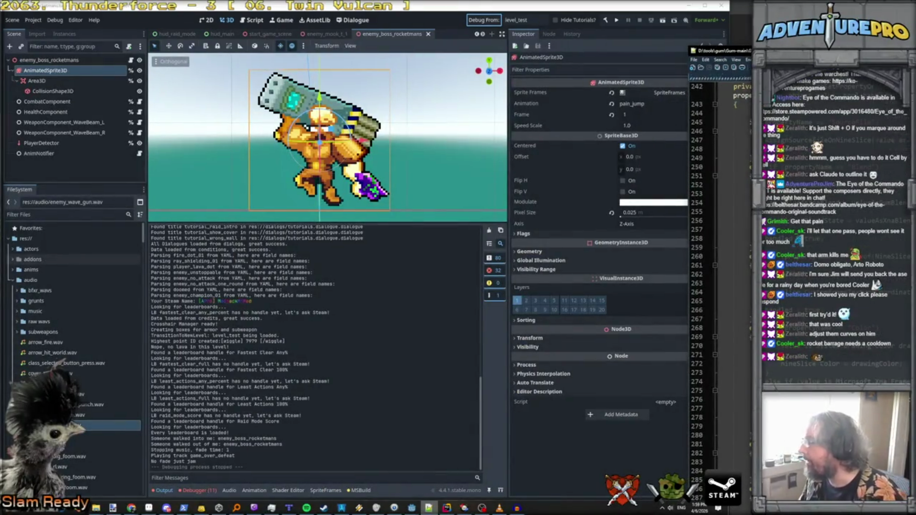
{"action": "key", "text": "ctrl+Tab"}
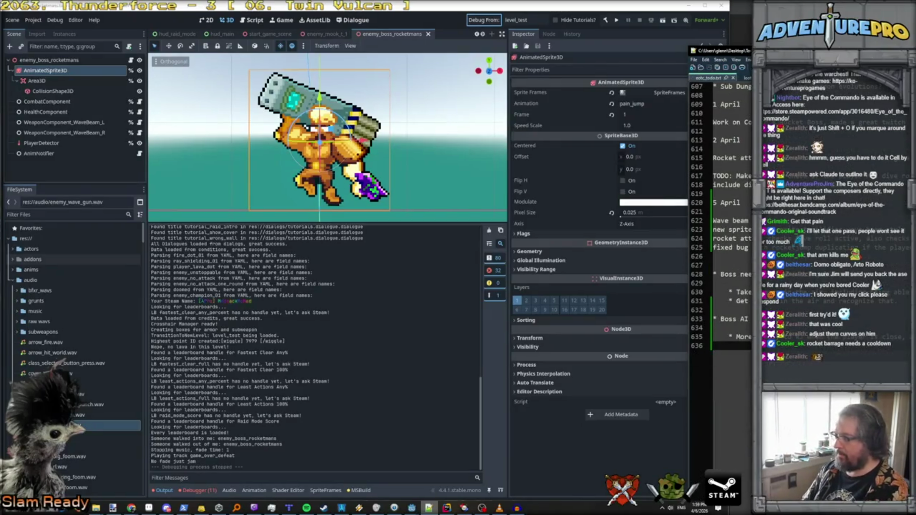
{"action": "key", "text": "alt+Tab"}
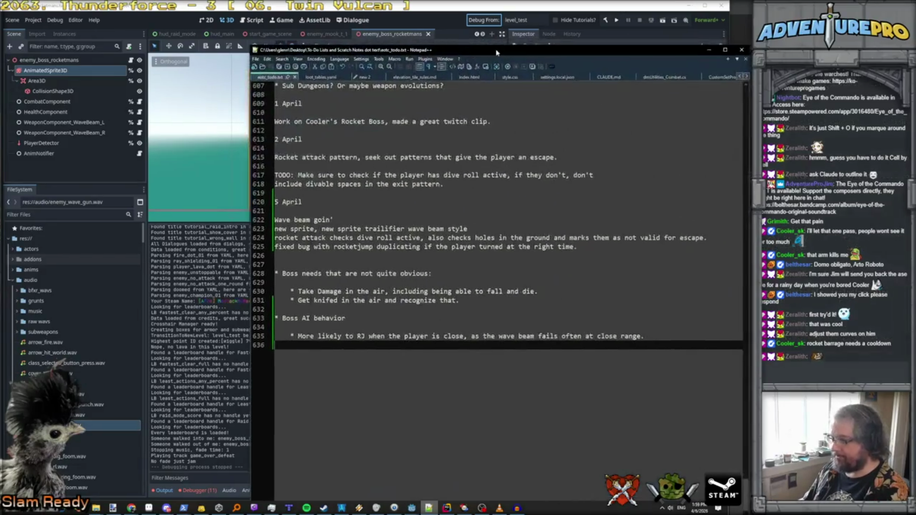
Add a '6 April' heading with 'Lots of polish on rocket boss, behaviors now tied to curves.'.
{"action": "key", "text": "Return"}
{"action": "type", "text": "6 Apri"}
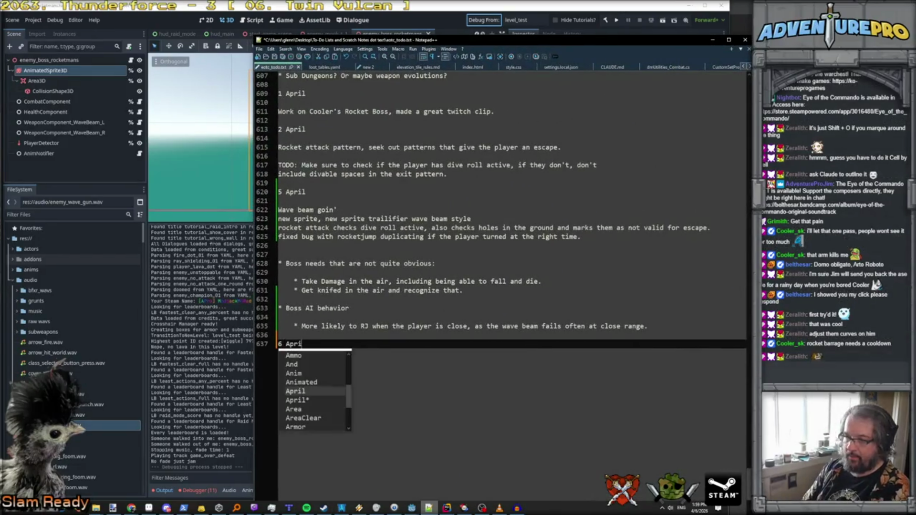
{"action": "key", "text": "Return"}
{"action": "key", "text": "Return"}
{"action": "type", "text": "Lots "}
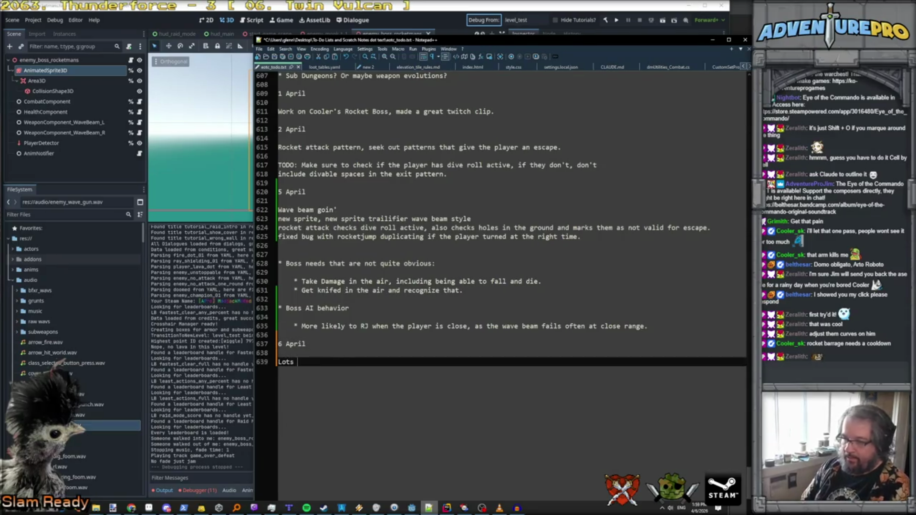
{"action": "type", "text": "of polius"}
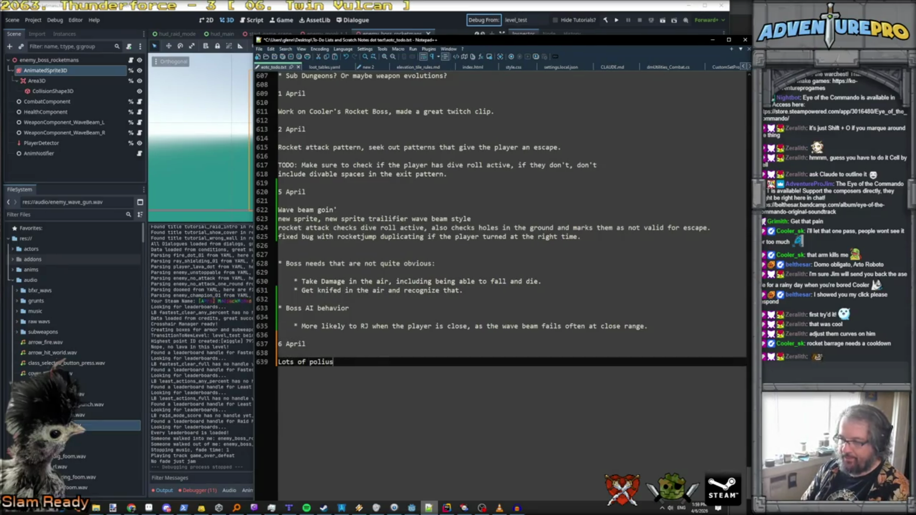
{"action": "key", "text": "BackSpace"}
{"action": "key", "text": "BackSpace"}
{"action": "key", "text": "BackSpace"}
{"action": "type", "text": "ish "}
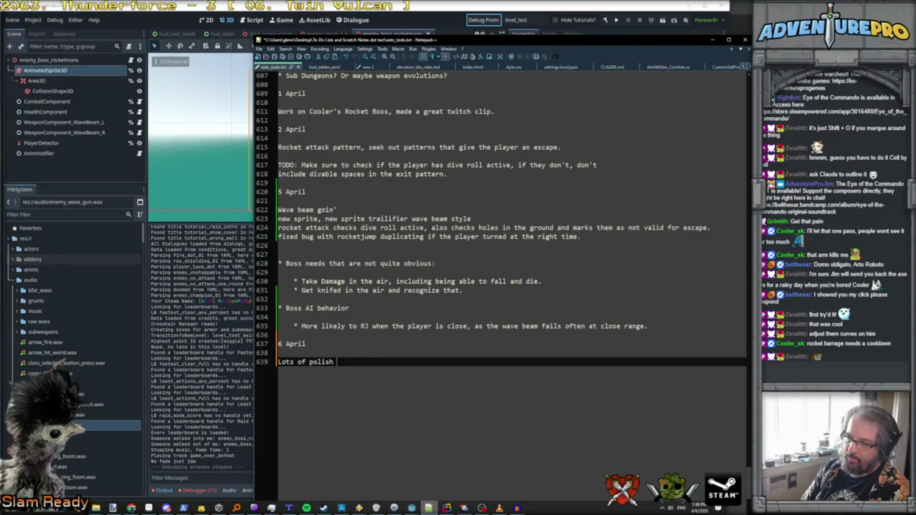
{"action": "type", "text": "on rocket boss, beha"}
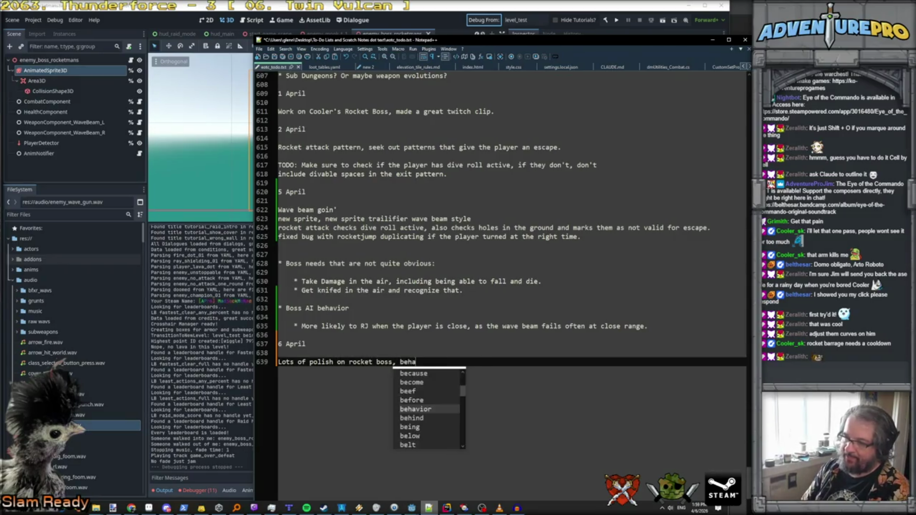
{"action": "type", "text": "viors now "}
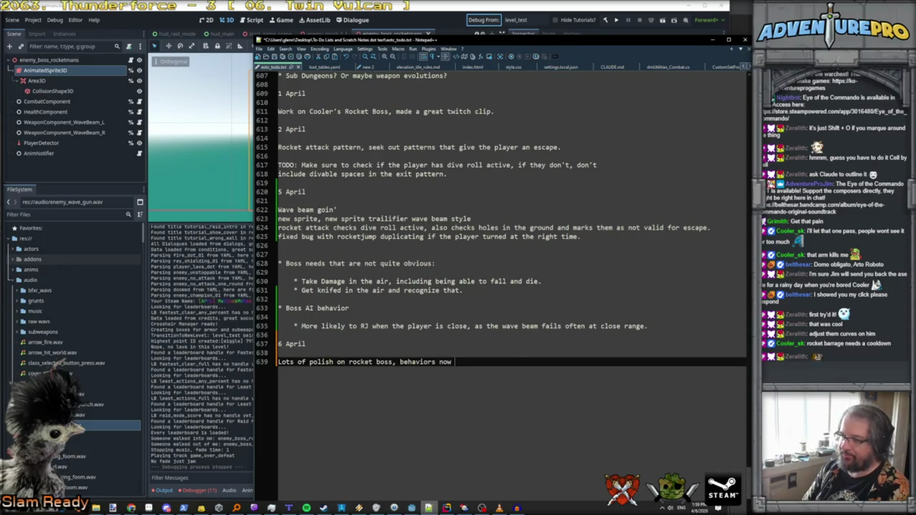
{"action": "type", "text": "tied to curves."}
{"action": "key", "text": "Return"}
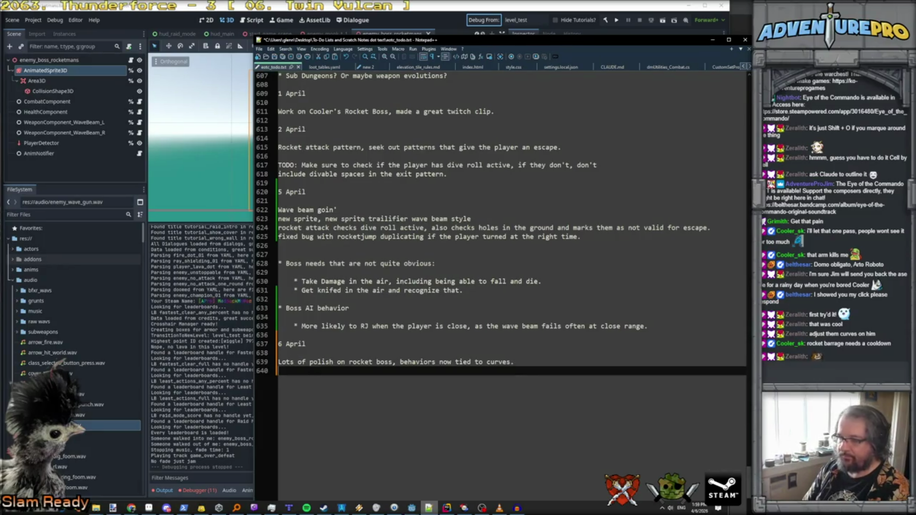
Add the note 'Take damage in the air, has a really good beautiful top shelf air pain anim', crediting a teammate.
{"action": "type", "text": "Take damage "}
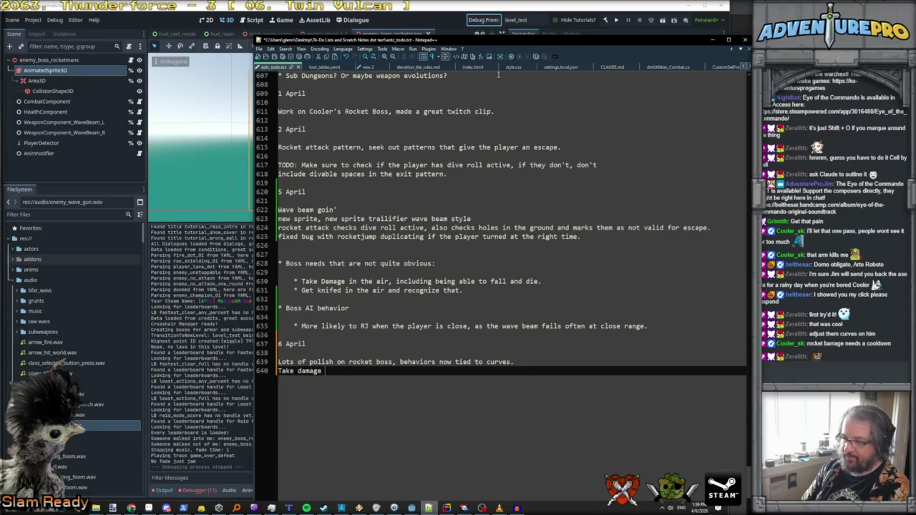
{"action": "type", "text": "in the air, "}
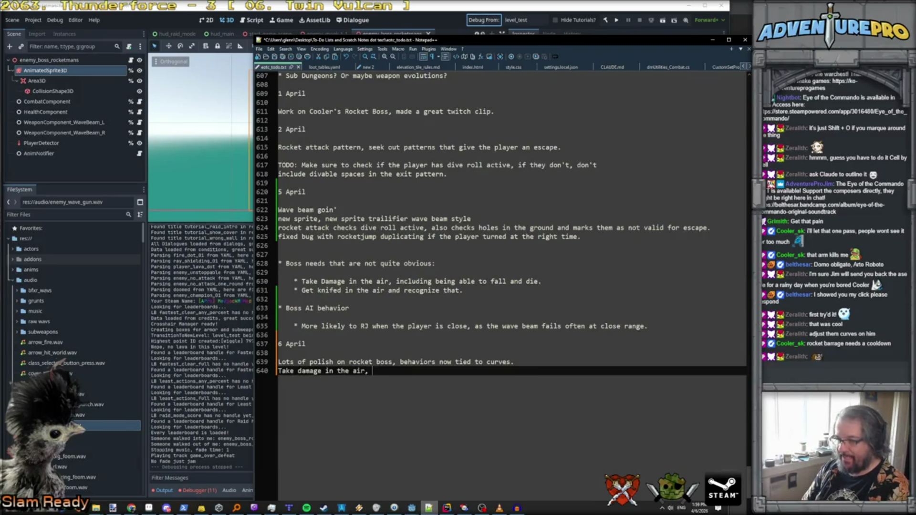
{"action": "type", "text": "has a reall"}
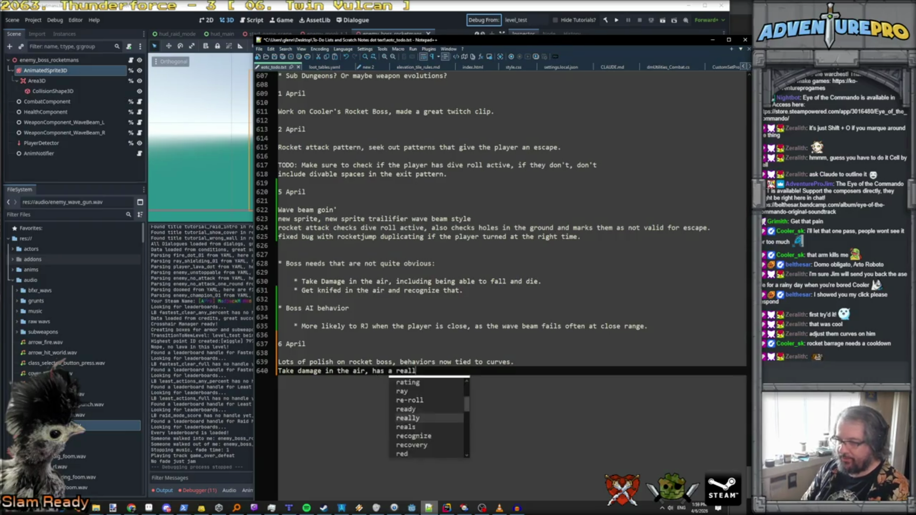
{"action": "type", "text": "y good beautiful top shefl"}
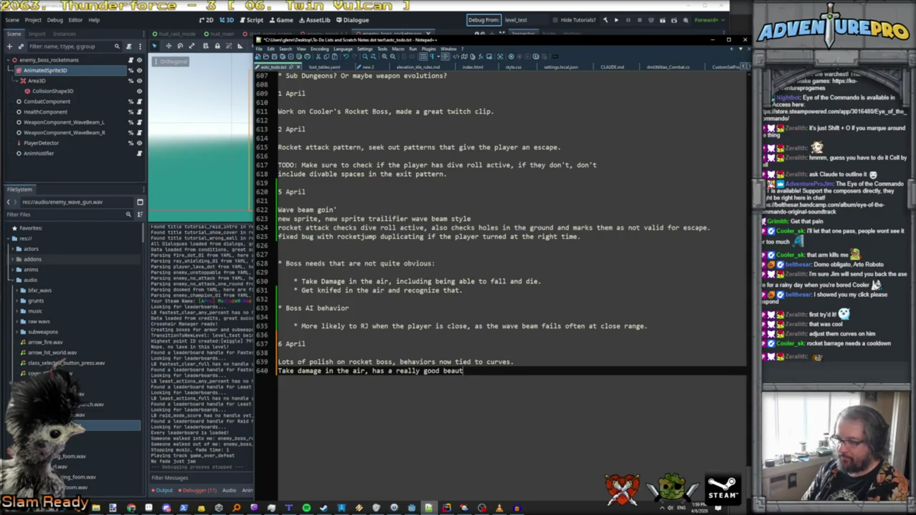
{"action": "key", "text": "BackSpace"}
{"action": "type", "text": "lf air pain anim"}
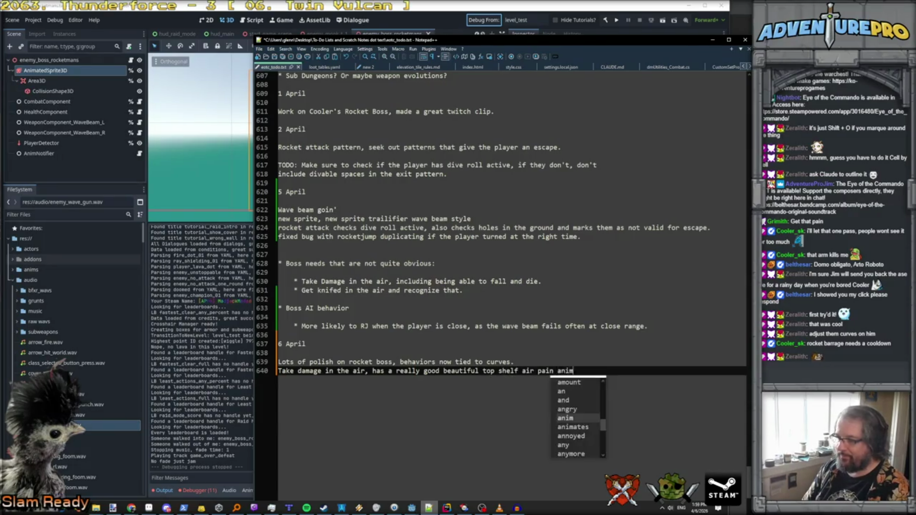
{"action": "type", "text": ", thanks jim"}
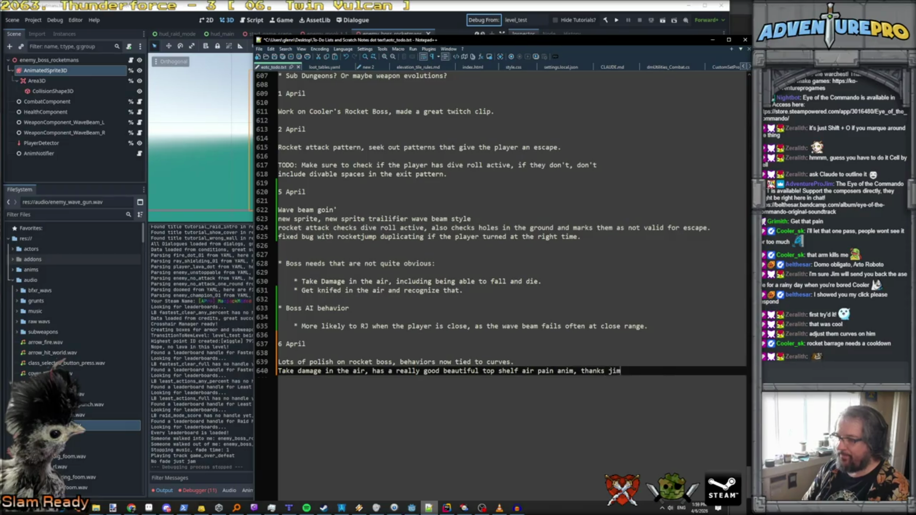
{"action": "key", "text": "Return"}
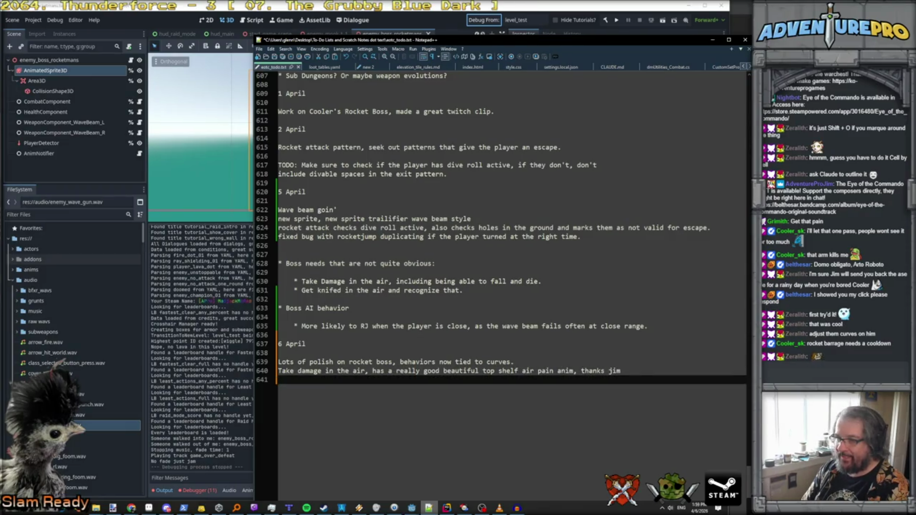
Move the Boss needs and Boss AI notes block below the 6 April entry.
{"action": "key", "text": "Return"}
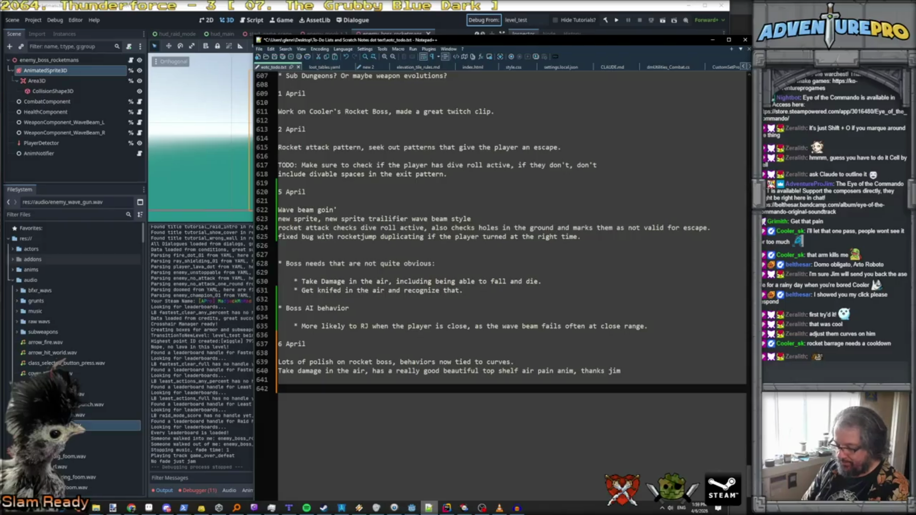
{"action": "key", "text": "BackSpace"}
{"action": "key", "text": "Up"}
{"action": "key", "text": "Up"}
{"action": "key", "text": "Up"}
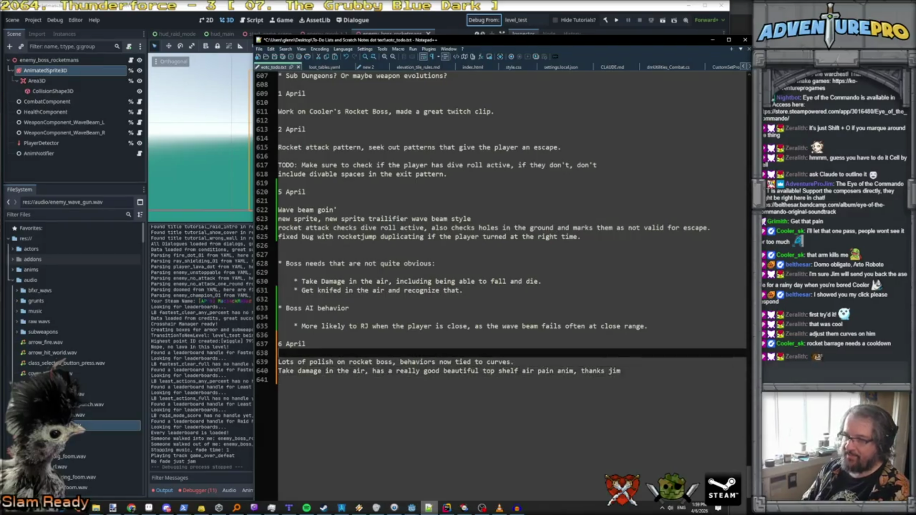
{"action": "key", "text": "shift+Down"}
{"action": "key", "text": "shift+Down"}
{"action": "key", "text": "shift+Down"}
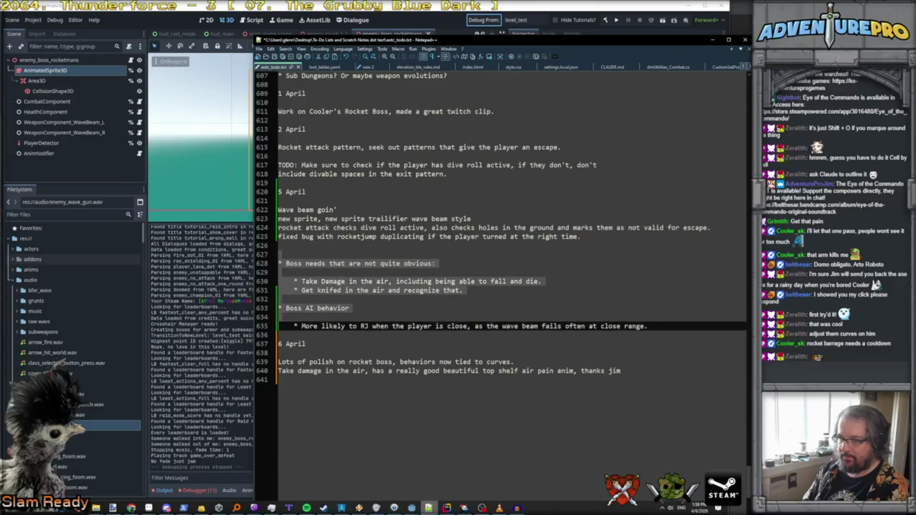
{"action": "key", "text": "ctrl+shift+Down"}
{"action": "key", "text": "ctrl+shift+Down"}
{"action": "key", "text": "ctrl+shift+Down"}
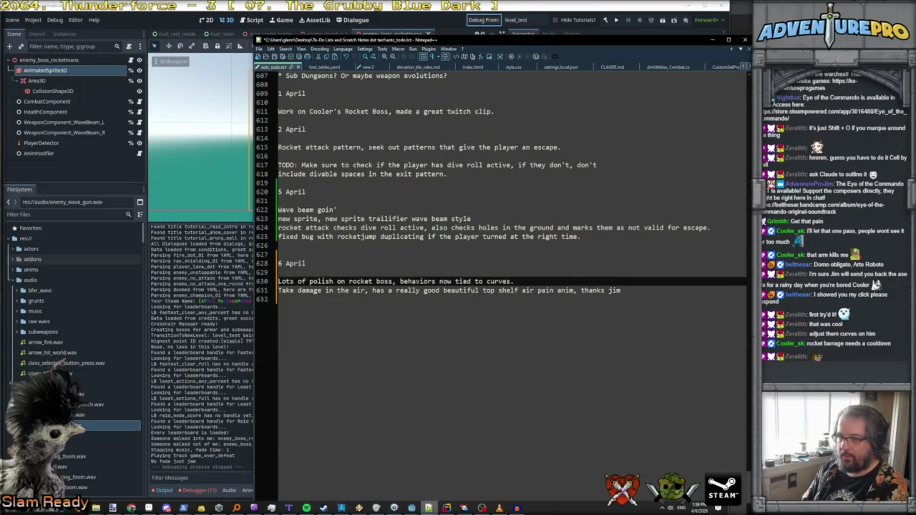
Delete the 'Take Damage in the air' item and the Boss AI behavior block, removing the stray blank line.
{"action": "key", "text": "Up"}
{"action": "key", "text": "Up"}
{"action": "key", "text": "Up"}
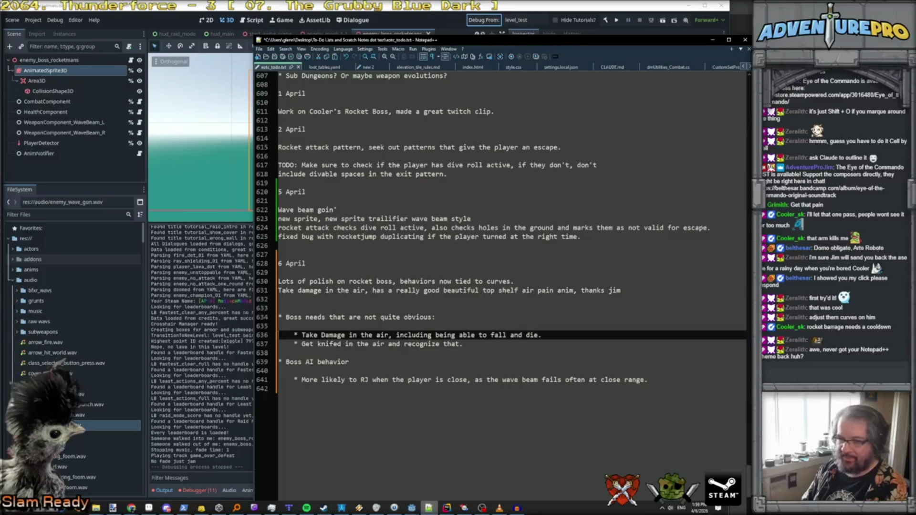
{"action": "key", "text": "ctrl+shift+l"}
{"action": "key", "text": "Down"}
{"action": "key", "text": "Down"}
{"action": "key", "text": "shift+Down"}
{"action": "key", "text": "shift+Down"}
{"action": "key", "text": "shift+Down"}
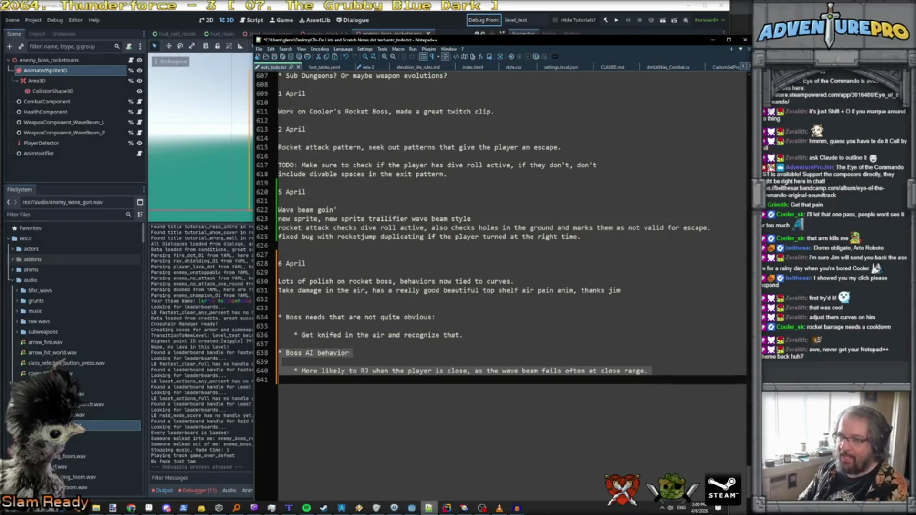
{"action": "key", "text": "Delete"}
{"action": "key", "text": "Up"}
{"action": "key", "text": "Up"}
{"action": "key", "text": "Up"}
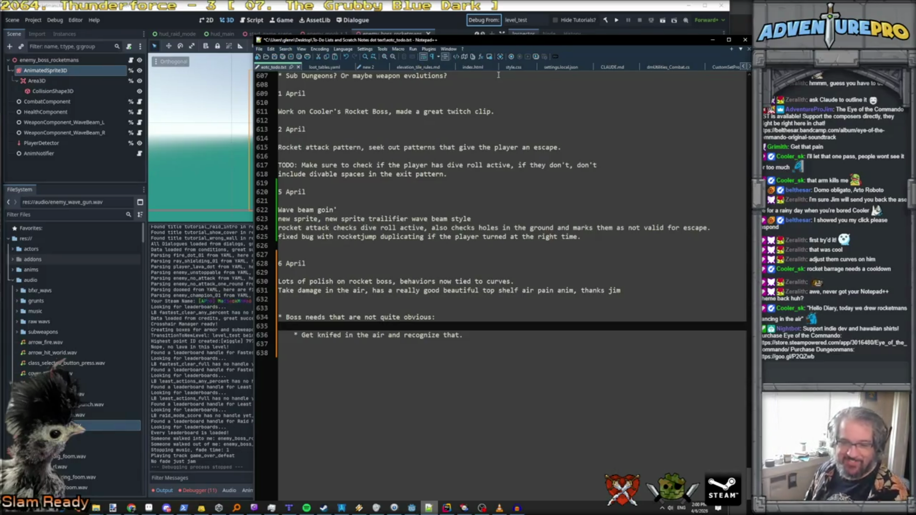
{"action": "key", "text": "Up"}
{"action": "key", "text": "BackSpace"}
{"action": "key", "text": "Down"}
{"action": "key", "text": "Down"}
{"action": "key", "text": "Down"}
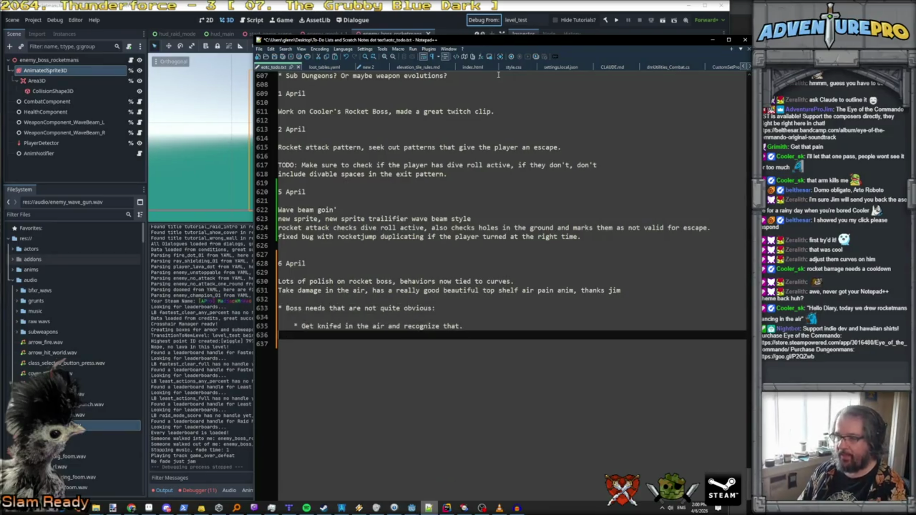
Add bullets 'Maybe fall out of the sky if critically hit' and 'Cooldown rocket bararage.'.
{"action": "type", "text": "* Maybe "}
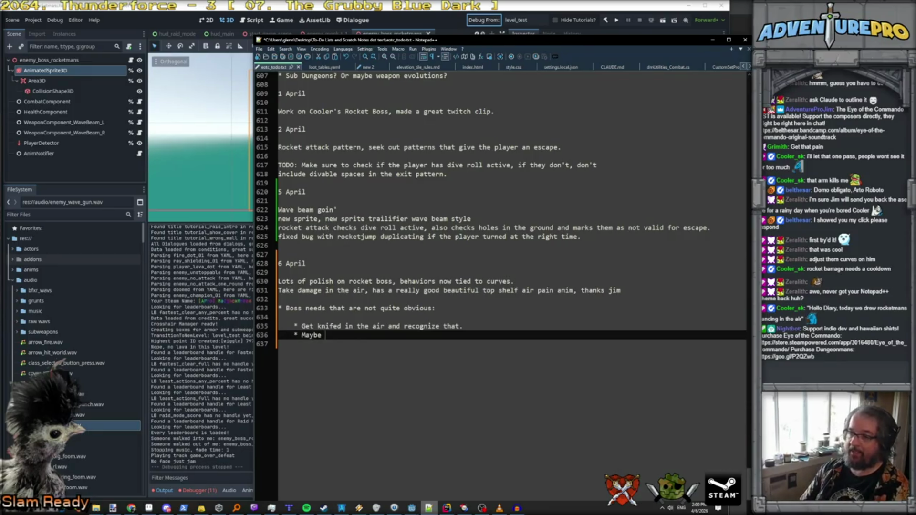
{"action": "type", "text": "fall out of the skj"}
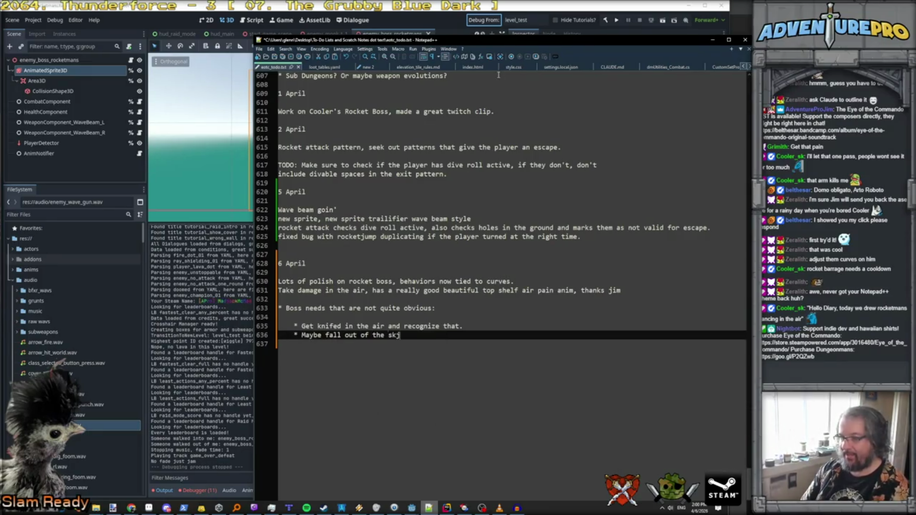
{"action": "key", "text": "BackSpace"}
{"action": "type", "text": "y if crit"}
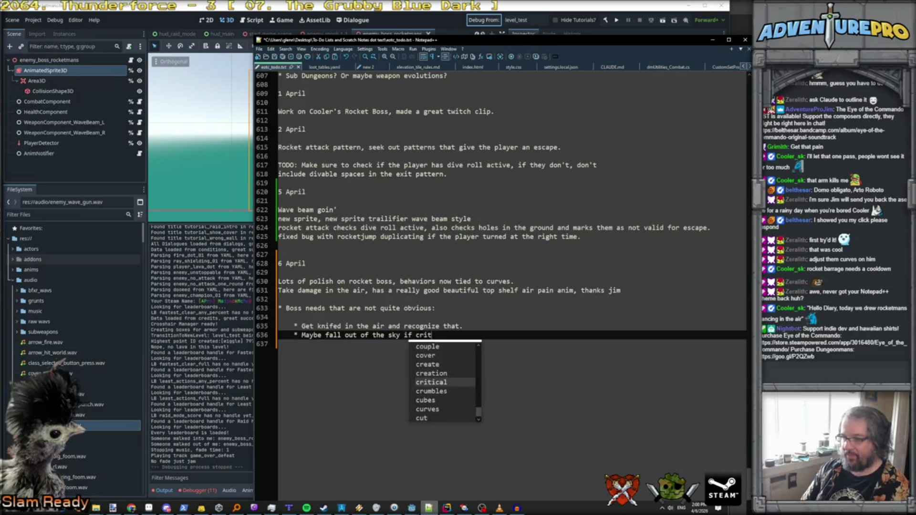
{"action": "type", "text": "ically hit"}
{"action": "key", "text": "Return"}
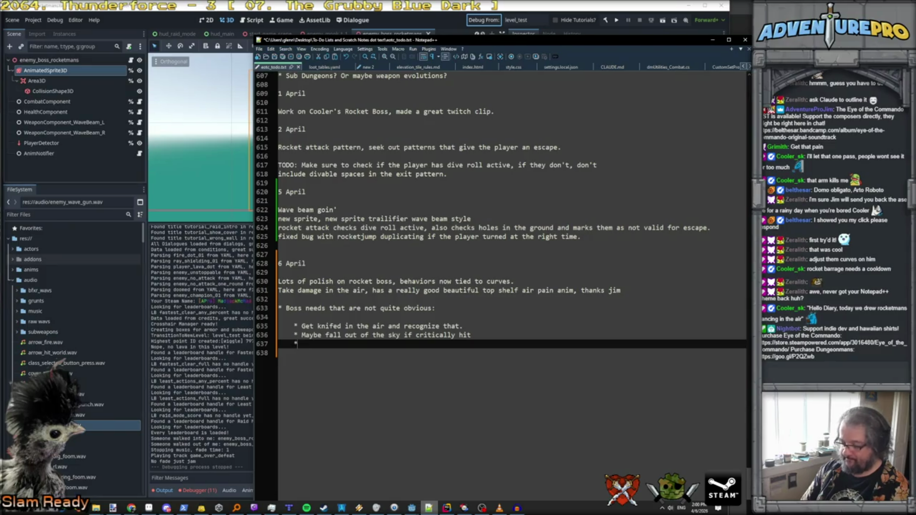
{"action": "type", "text": "Cooldown "}
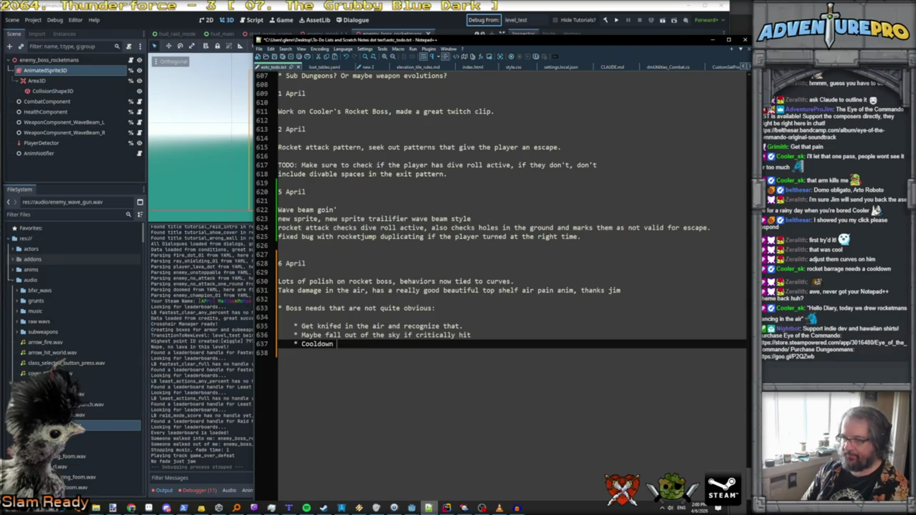
{"action": "type", "text": "on rocket bara"}
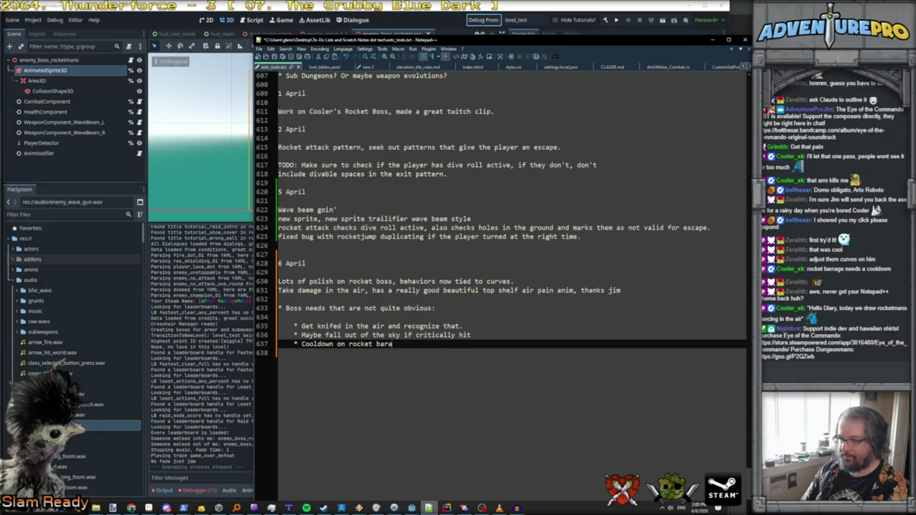
{"action": "type", "text": "rage."}
Replace the 'Boss needs' heading with 'Next Steps'.
{"action": "key", "text": "Up"}
{"action": "key", "text": "Up"}
{"action": "key", "text": "Up"}
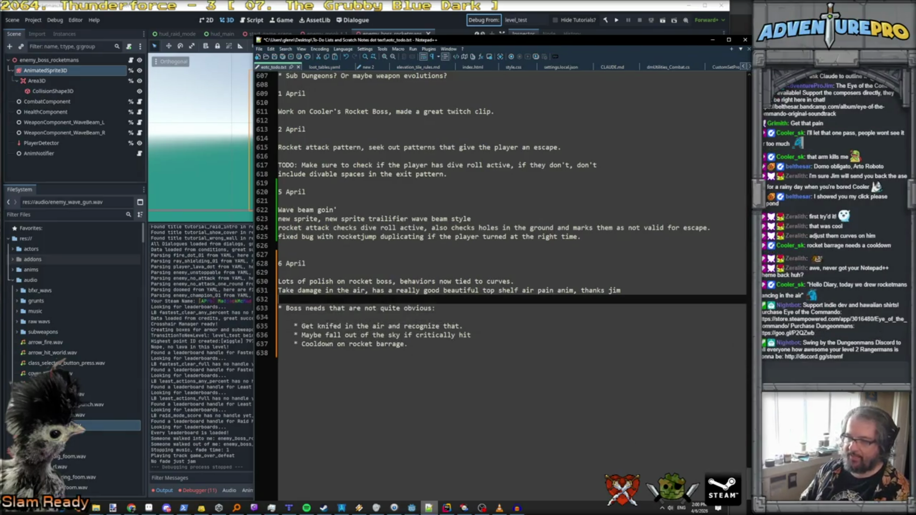
{"action": "key", "text": "ctrl+l"}
{"action": "key", "text": "Return"}
{"action": "key", "text": "Up"}
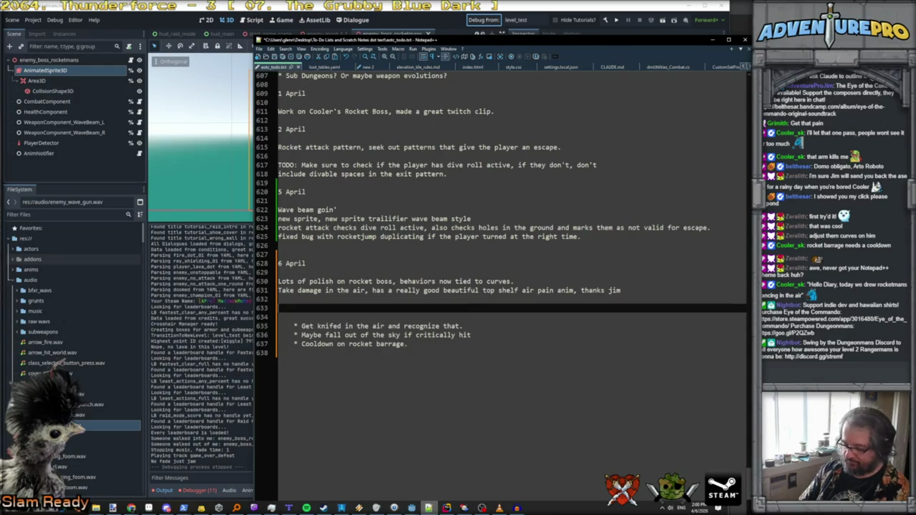
{"action": "type", "text": "Next Steps:"}
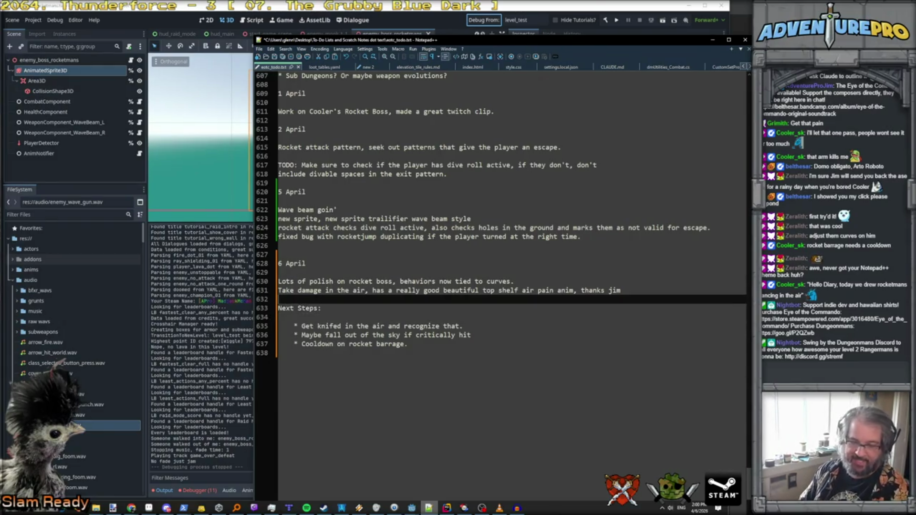
Add a '* Test in actual State of Raid.' bullet below the barrage item.
{"action": "key", "text": "Down"}
{"action": "key", "text": "Down"}
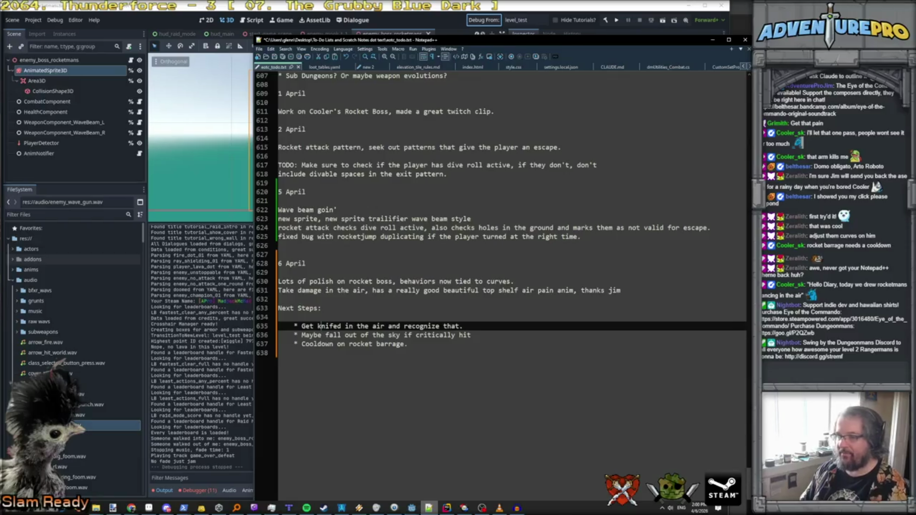
{"action": "key", "text": "Down"}
{"action": "key", "text": "Down"}
{"action": "key", "text": "Down"}
{"action": "key", "text": "Up"}
{"action": "key", "text": "Up"}
{"action": "key", "text": "Down"}
{"action": "key", "text": "Down"}
{"action": "key", "text": "Left"}
{"action": "key", "text": "Return"}
{"action": "type", "text": "* Test in actual State of Rai"}
{"action": "key", "text": "Escape"}
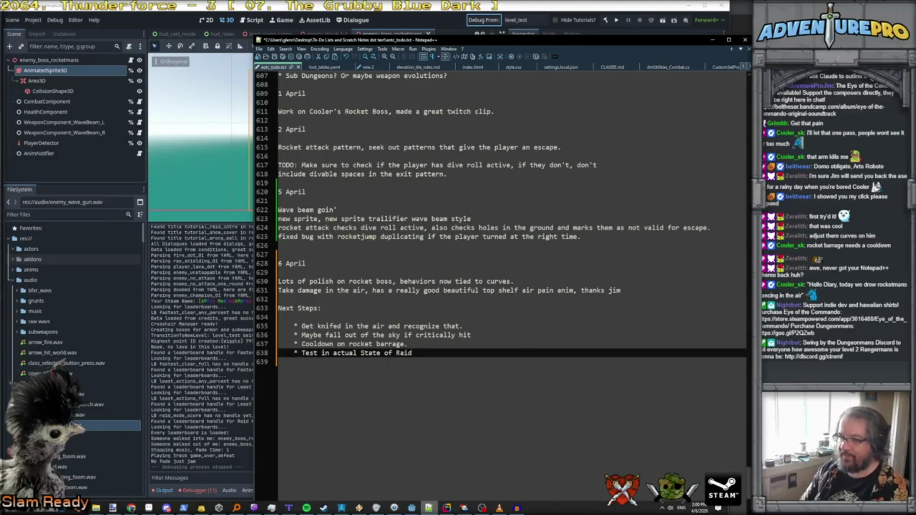
{"action": "type", "text": "."}
{"action": "key", "text": "Return"}
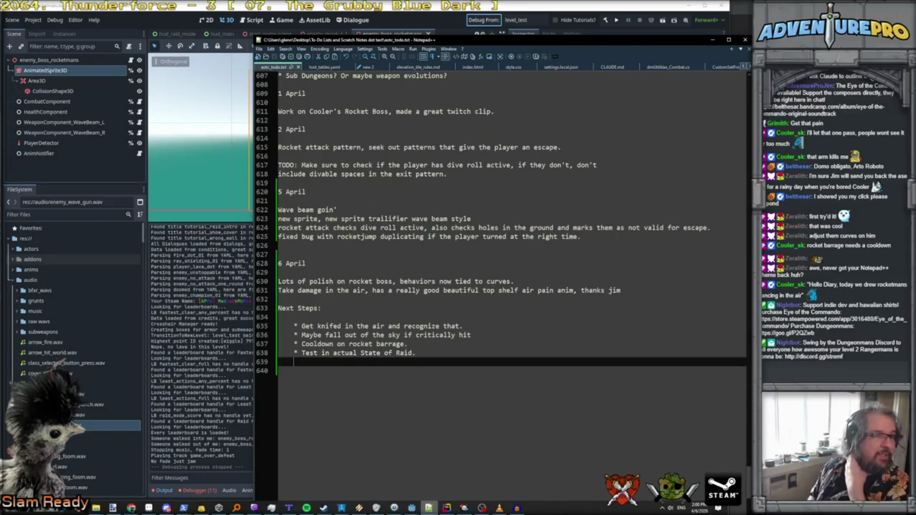